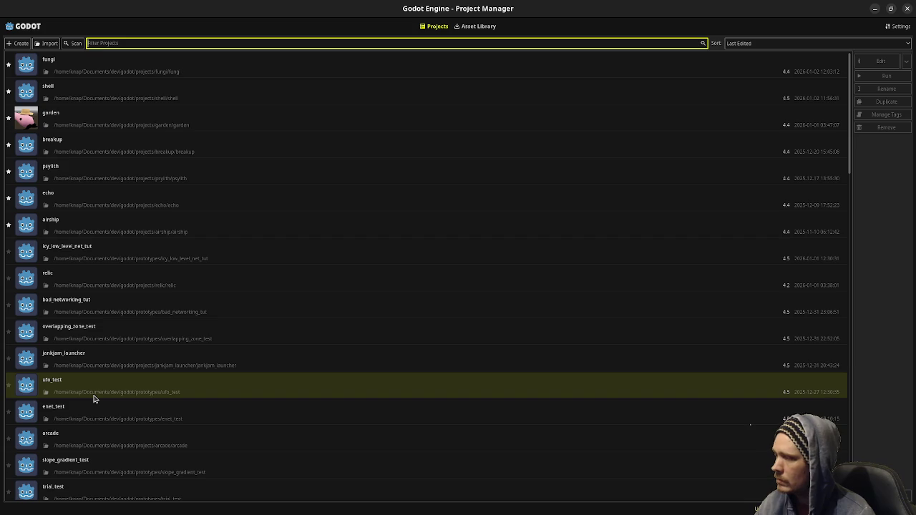
Step: Scroll the Project Manager list down to the LaDtest project and open it
scroll(92, 398, "down", 2)
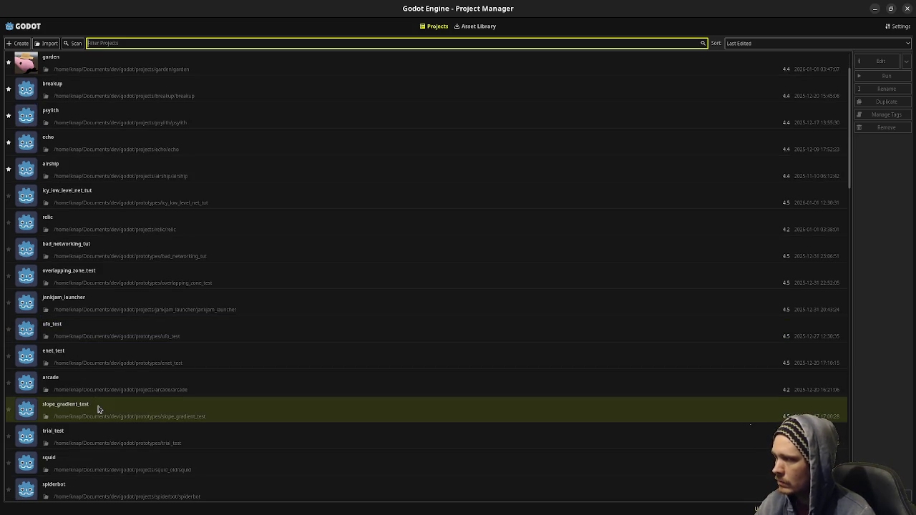
scroll(101, 379, "down", 2)
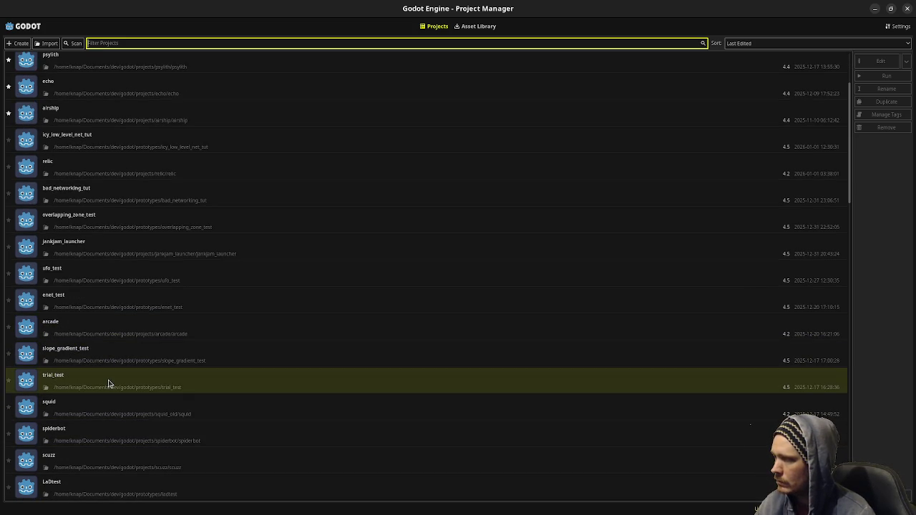
scroll(102, 403, "down", 2)
scroll(90, 399, "down", 2)
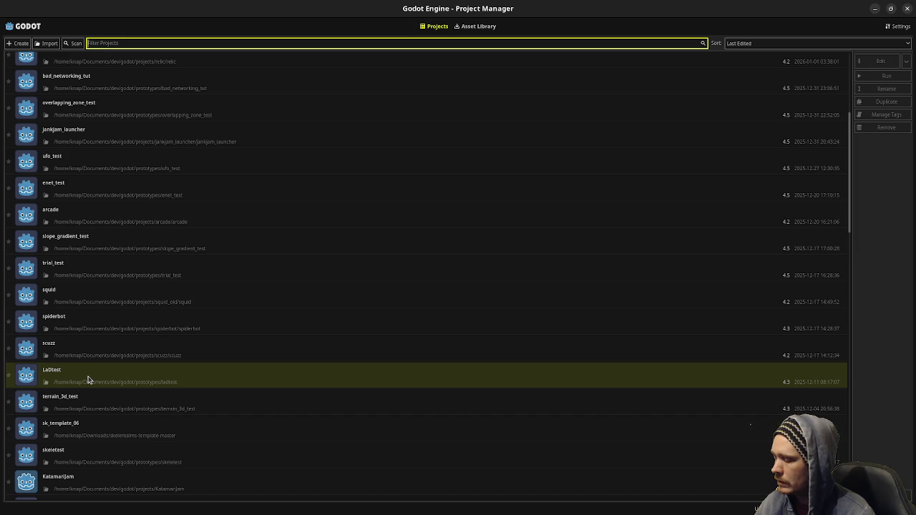
double_click(89, 379)
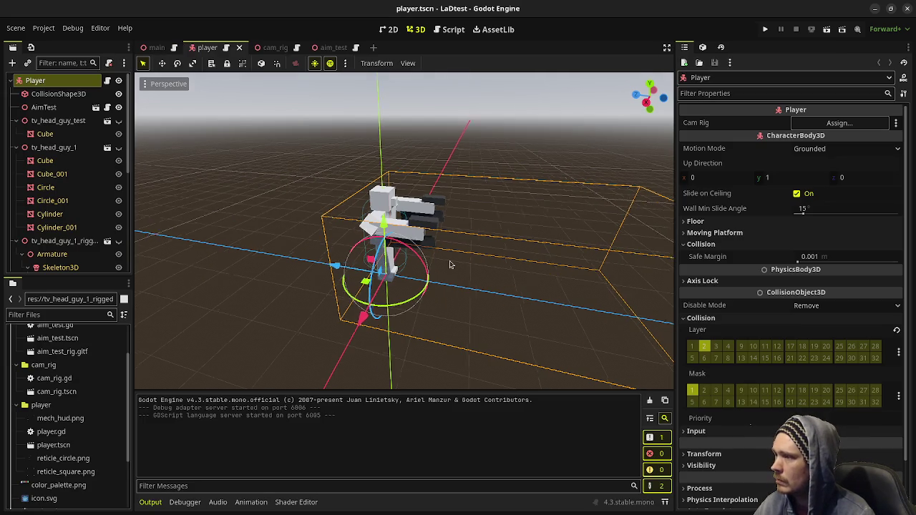
Step: Orbit the viewport around the blocky mech model in player.tscn
mouse_move(388, 272)
left_mouse_down()
mouse_move(373, 248)
mouse_move(541, 116)
left_mouse_up()
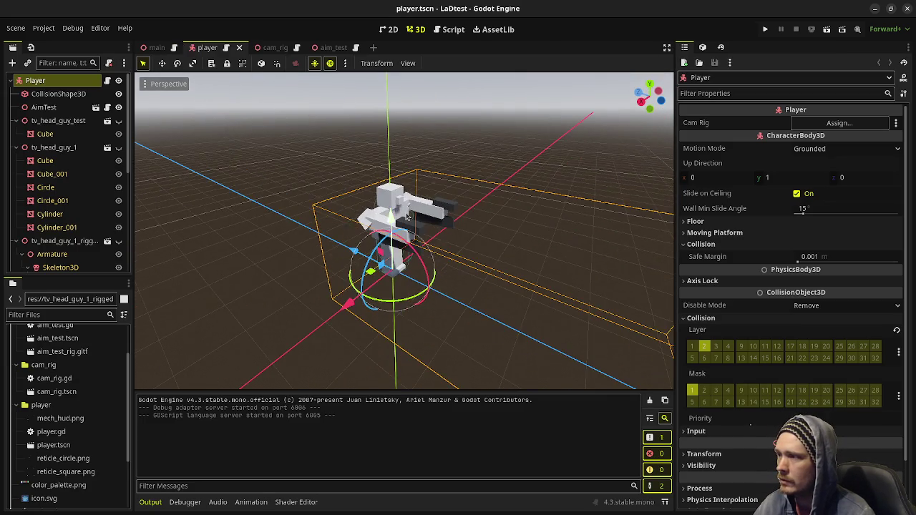
Step: Run the LaDtest game to test the blocky mech character, then stop it
scroll(457, 179, "up", 3)
left_click(766, 29)
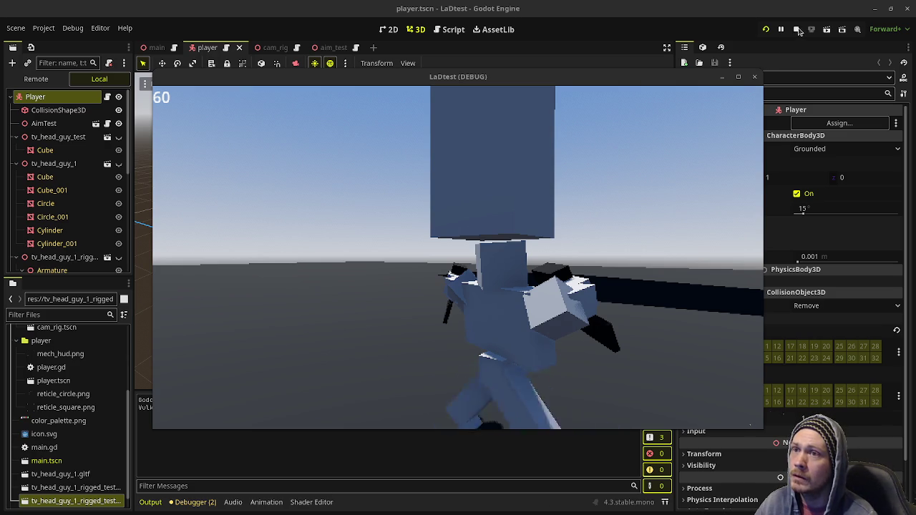
left_click(796, 30)
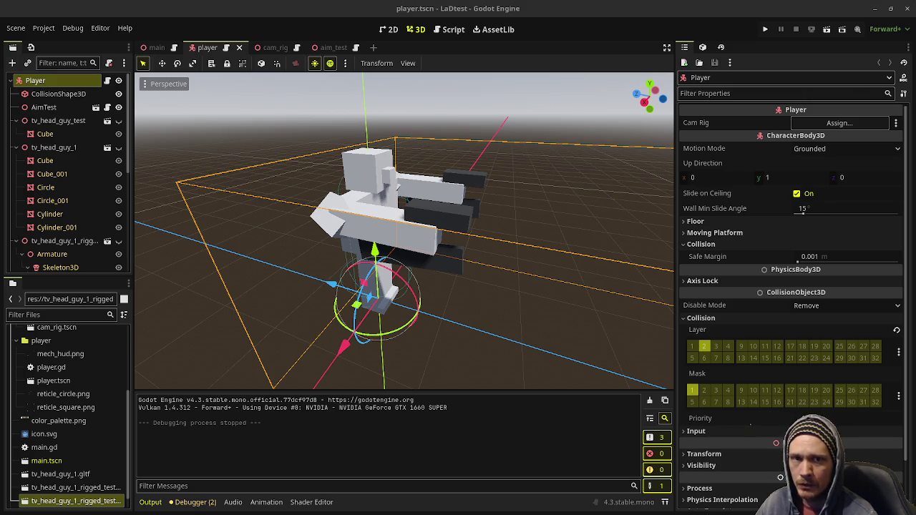
Step: Switch from Godot to the TUMOR NECROSIS FACTOR YouTube video in the browser
key("alt+Tab")
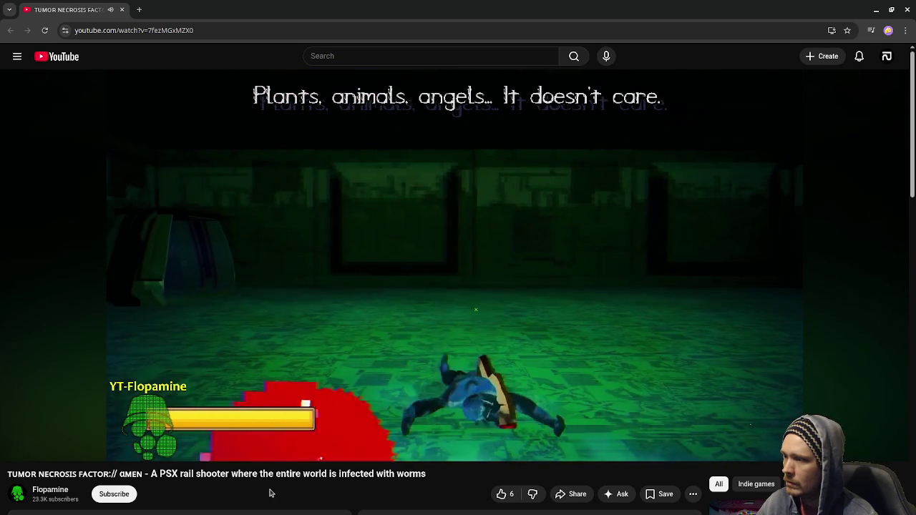
Step: Open the game's itch.io link from the video description in a new tab
scroll(276, 495, "down", 2)
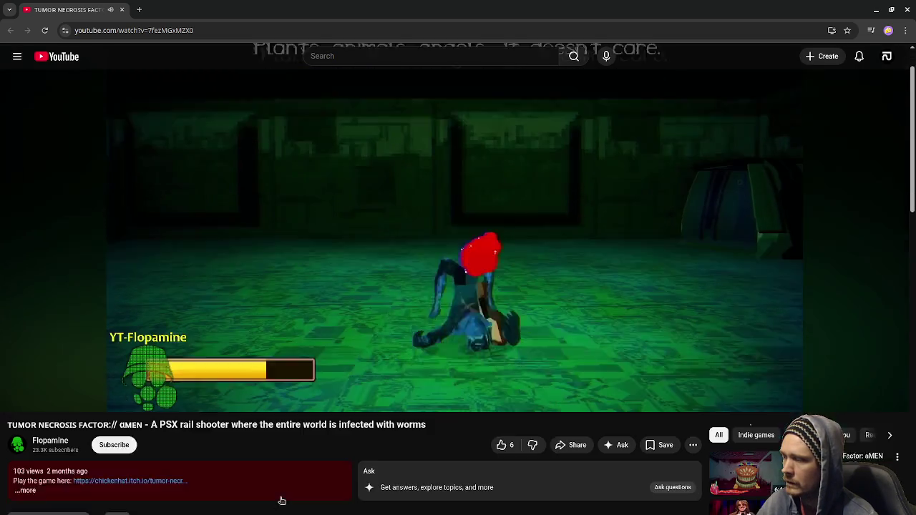
right_click(151, 422)
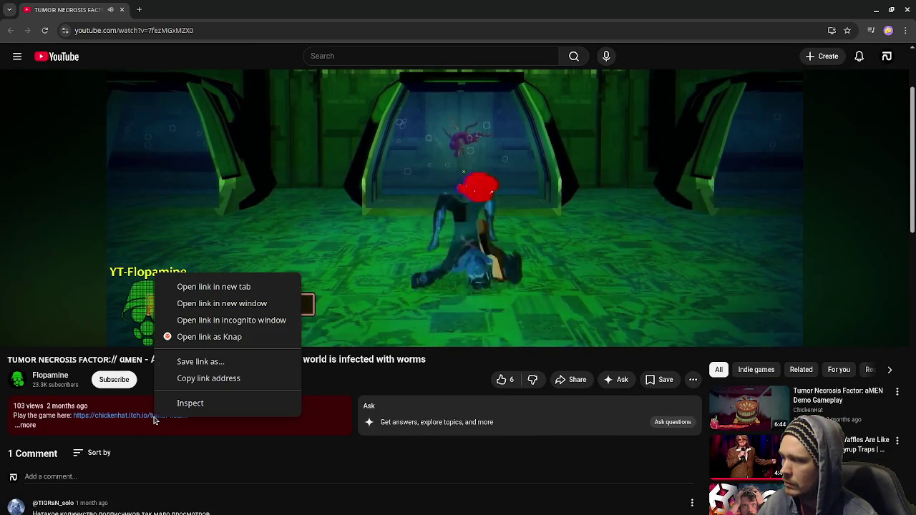
left_click(190, 288)
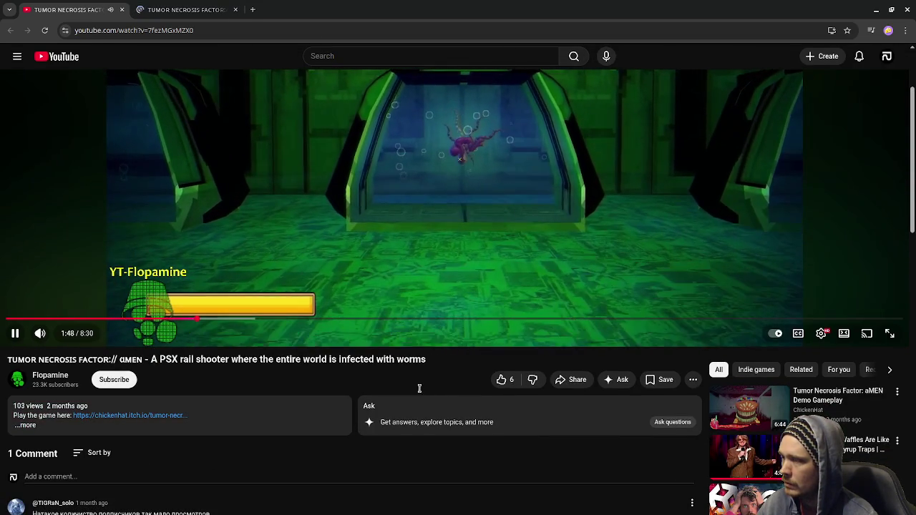
scroll(419, 384, "up", 2)
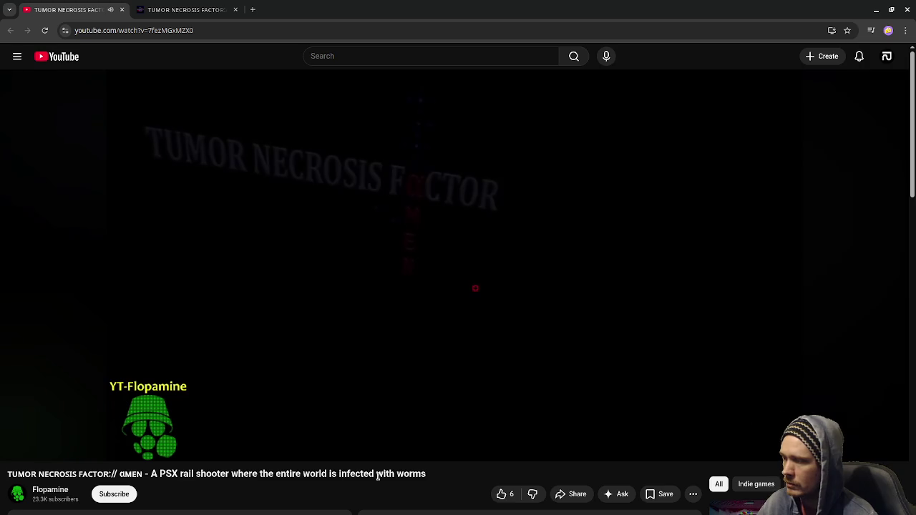
Step: Glance at the description again, then jump the video back to about 4:31
scroll(377, 477, "down", 3)
scroll(379, 480, "down", 2)
scroll(379, 480, "up", 3)
scroll(379, 480, "up", 2)
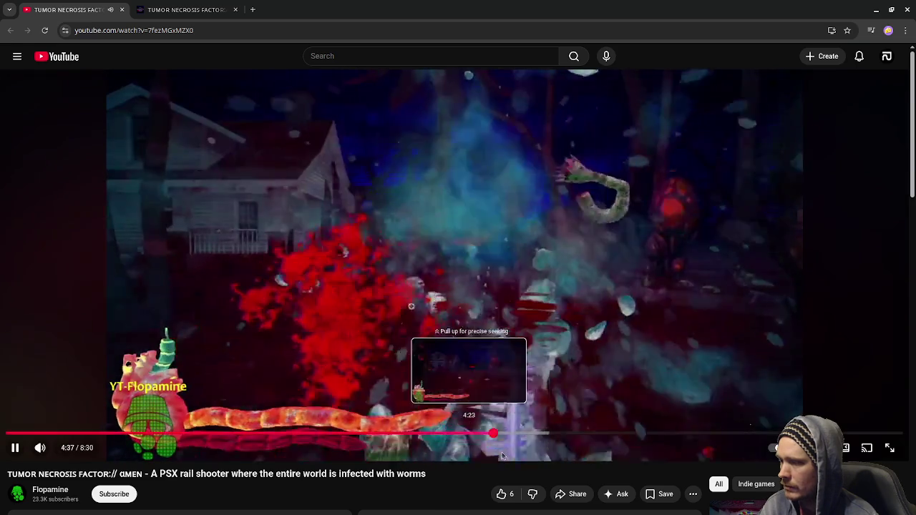
left_click(484, 438)
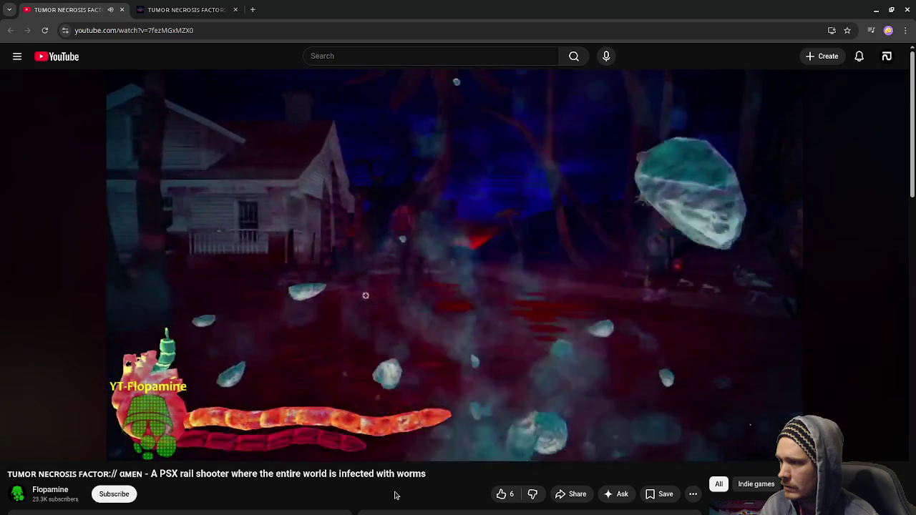
Step: Skip the worm rail-shooter video ahead to 5:50 and pause it
mouse_move(458, 286)
left_click(622, 431)
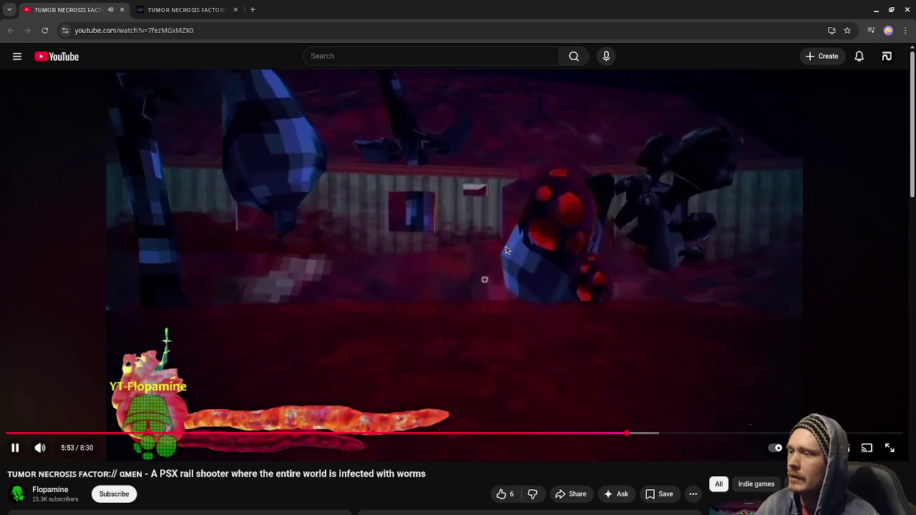
key("space")
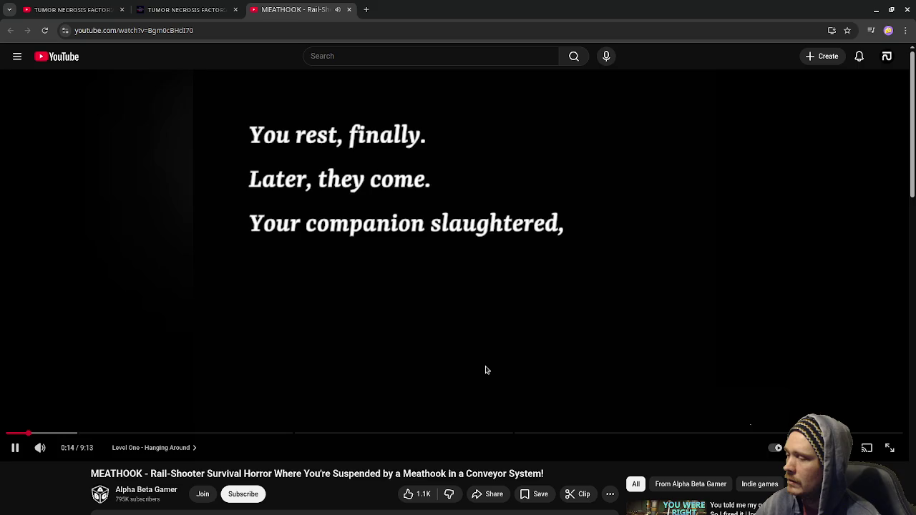
Step: Skim the MEATHOOK gameplay to 2:49 and 3:45, pausing briefly, then close its tab
left_click(72, 433)
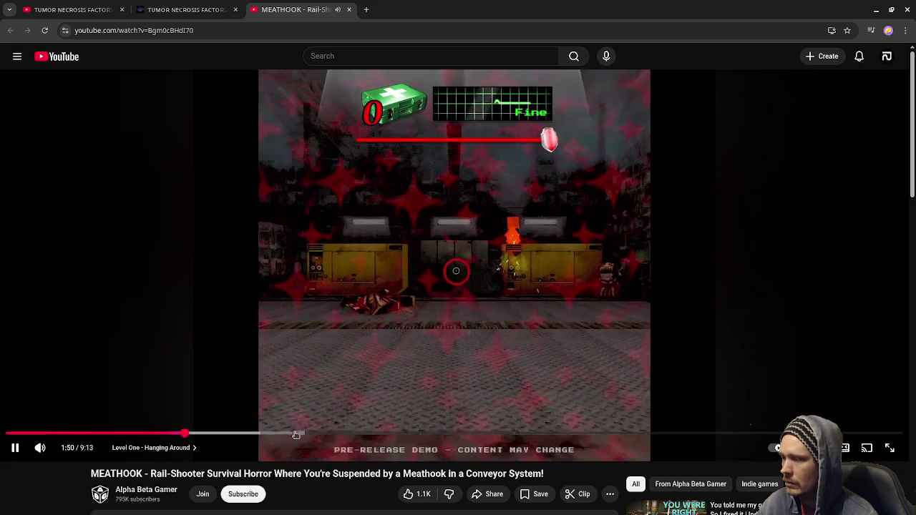
left_click(281, 434)
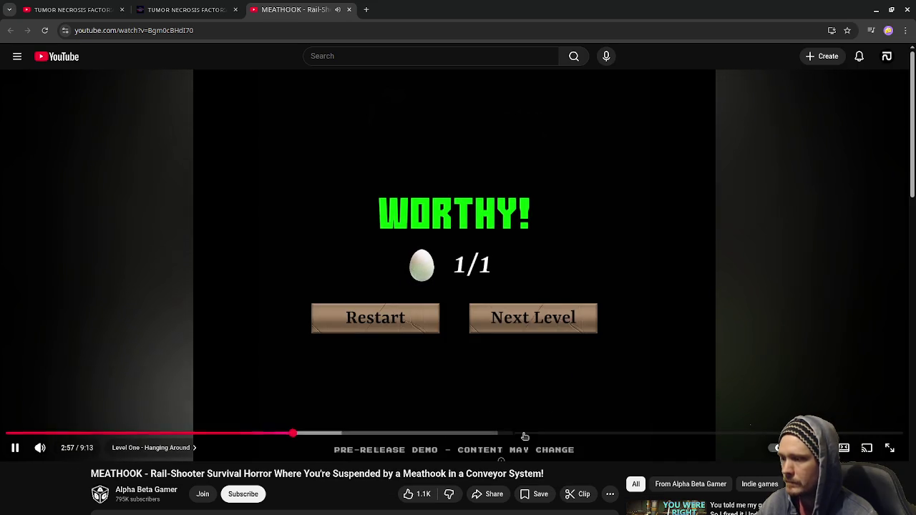
left_click(382, 434)
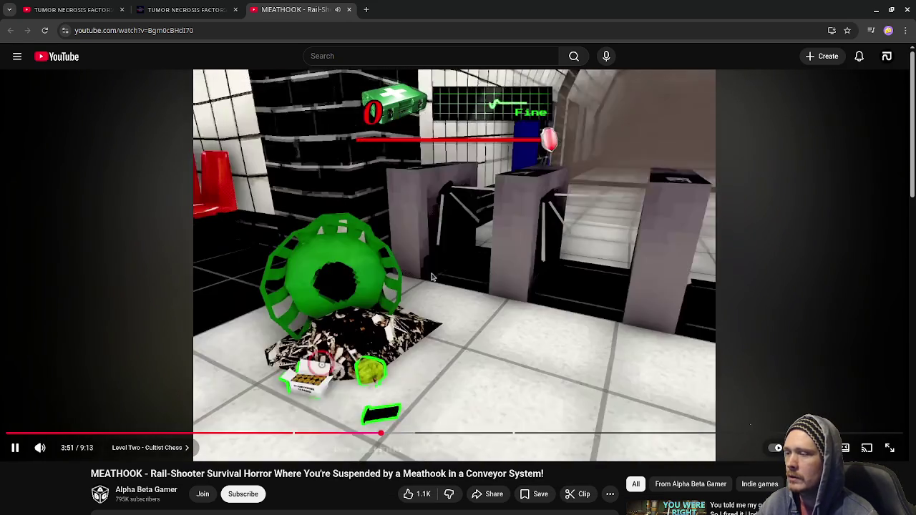
left_click(432, 277)
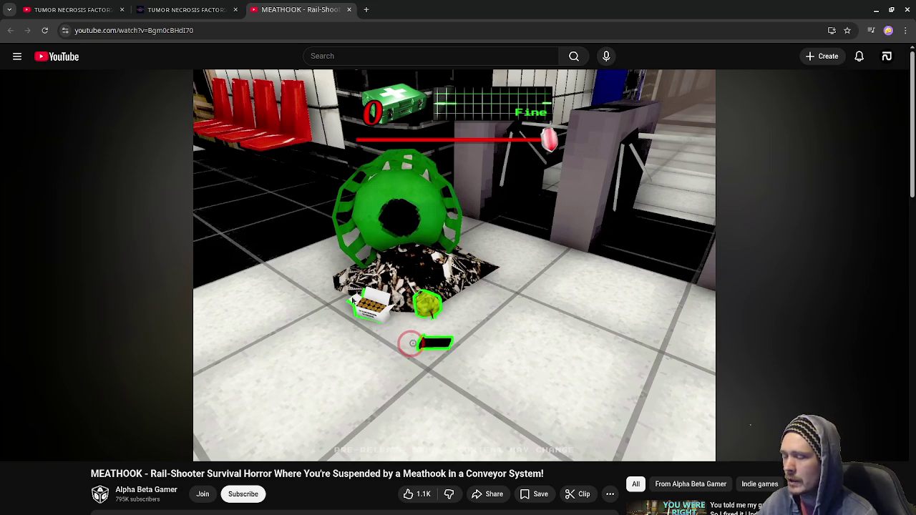
left_click(479, 303)
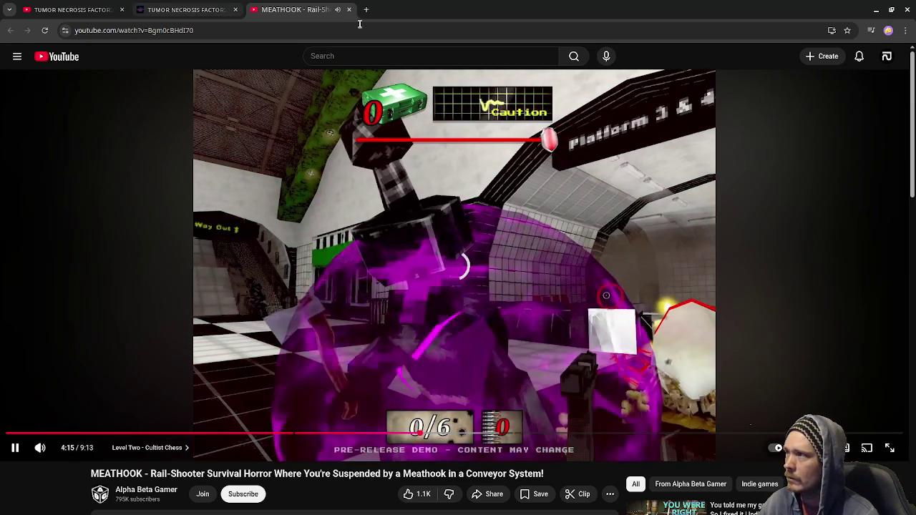
left_click(350, 10)
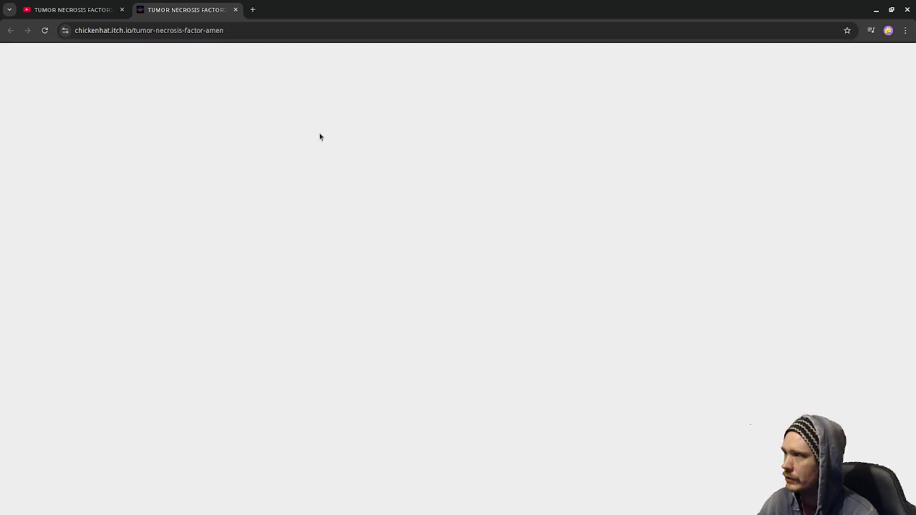
scroll(437, 315, "down", 3)
scroll(440, 291, "down", 2)
scroll(442, 290, "down", 5)
scroll(442, 289, "down", 4)
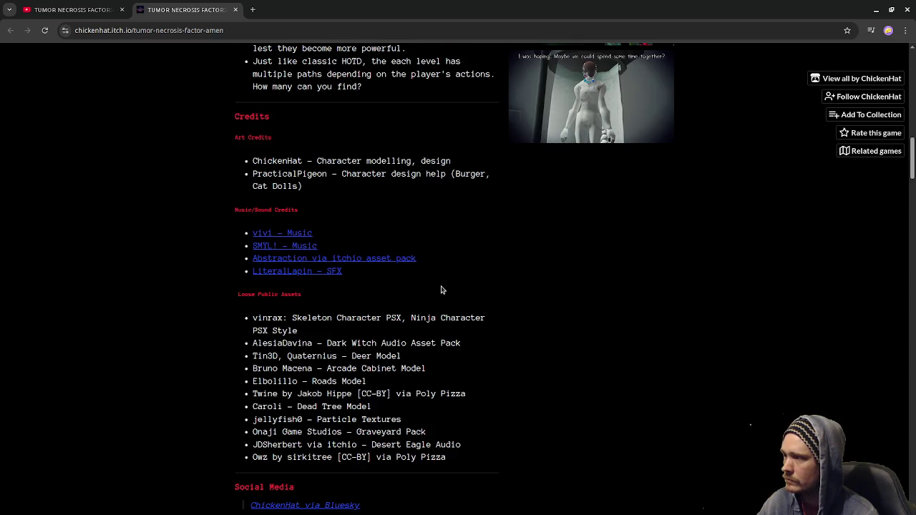
scroll(440, 290, "down", 4)
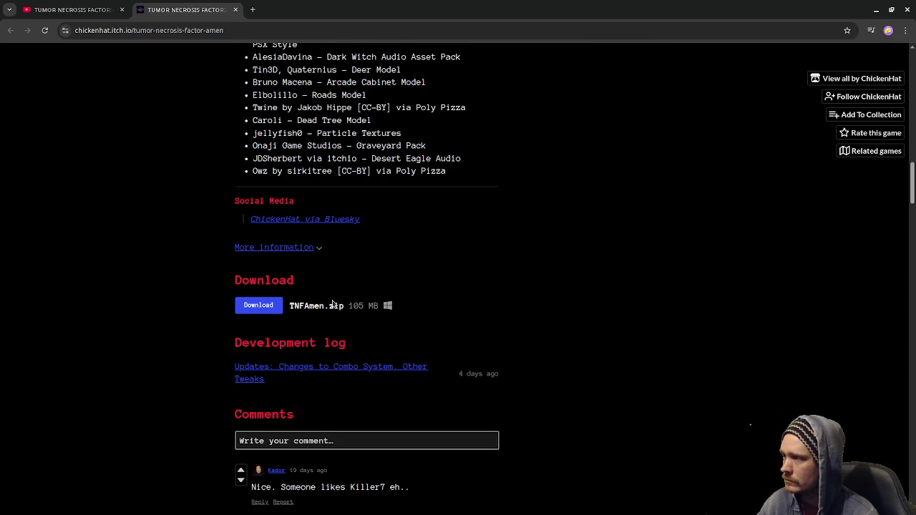
scroll(317, 301, "up", 6)
scroll(440, 303, "up", 10)
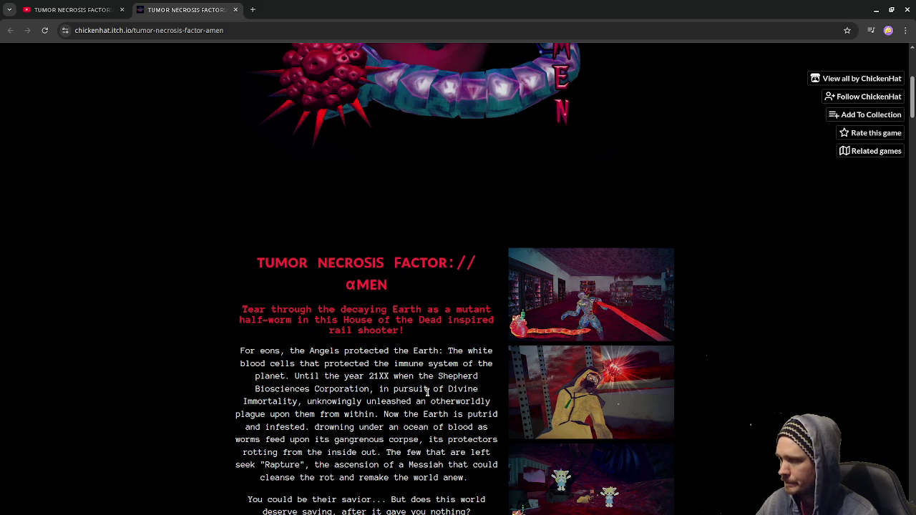
scroll(406, 371, "down", 3)
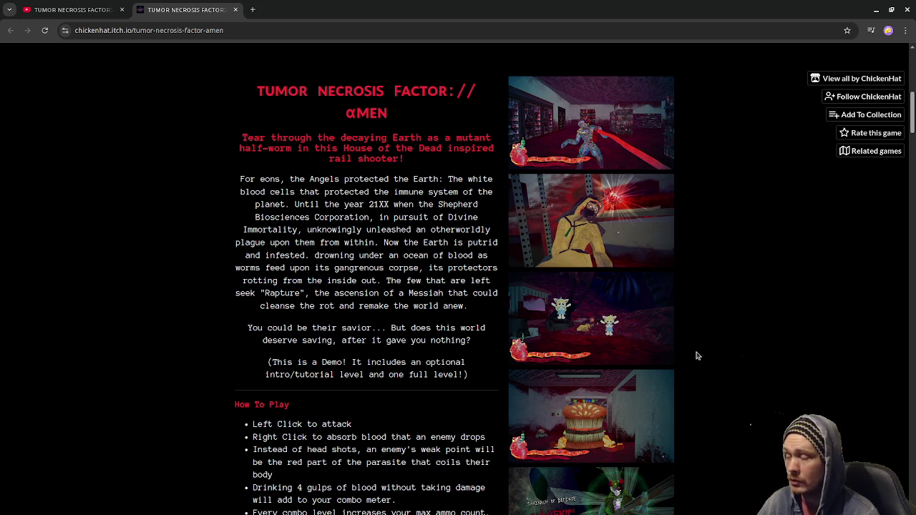
scroll(697, 355, "down", 1)
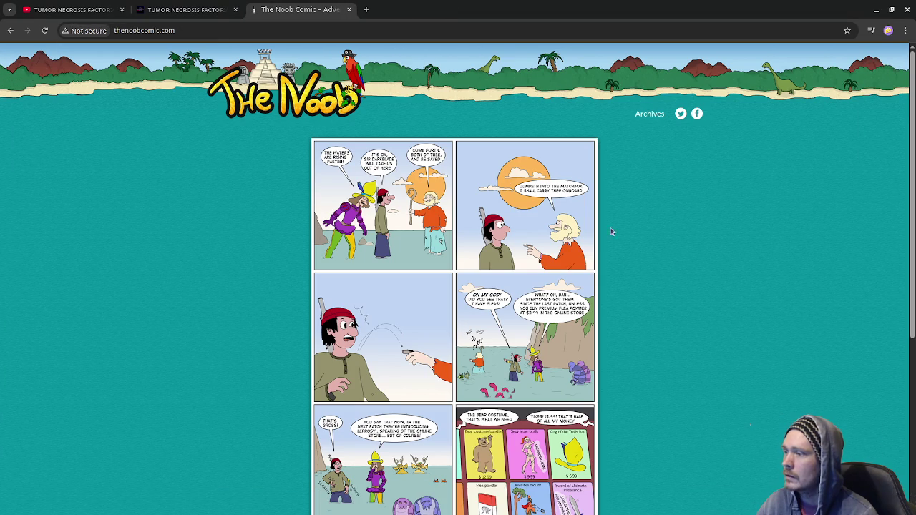
Step: Browse the Noob Comic archives to Book 1's first comic, then return to the Book 1 list
scroll(675, 280, "down", 4)
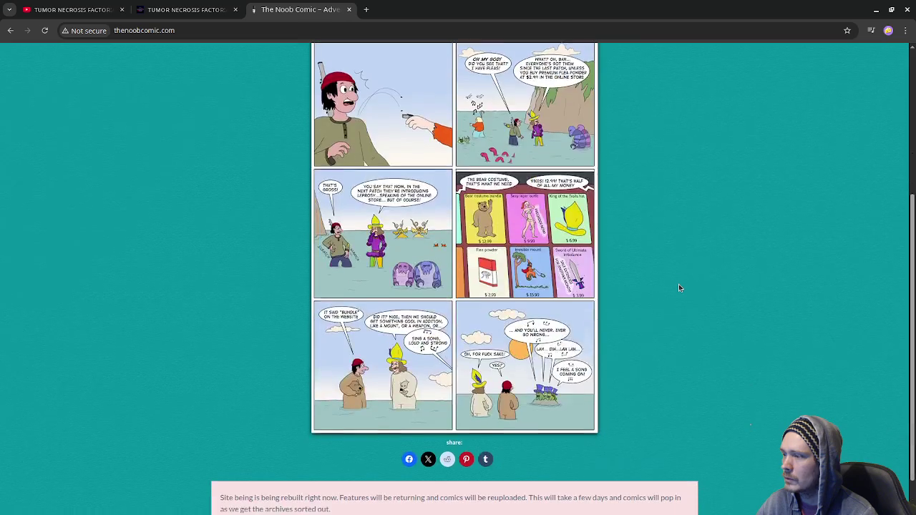
scroll(679, 286, "up", 4)
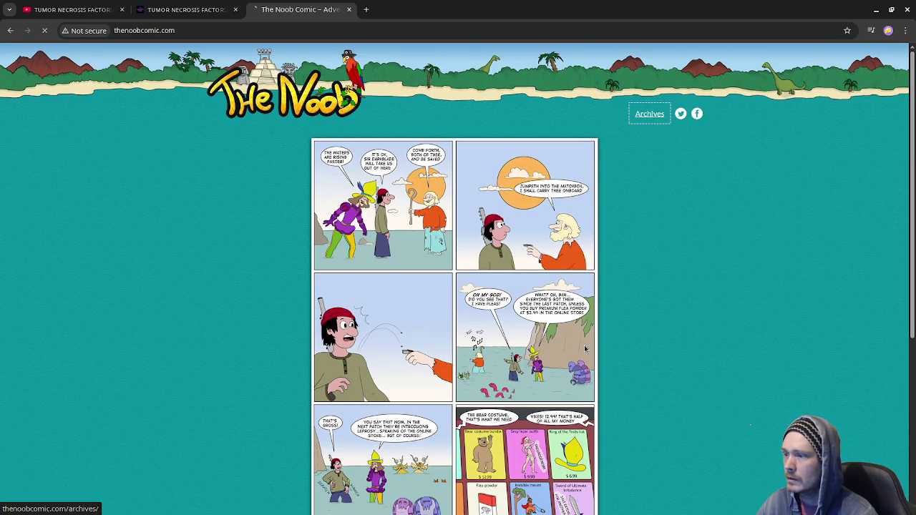
left_click(648, 113)
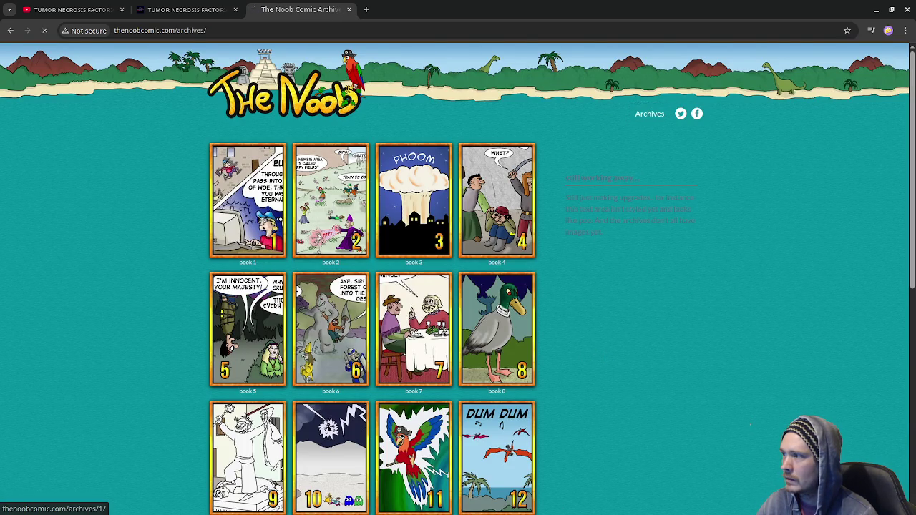
left_click(260, 219)
left_click(259, 218)
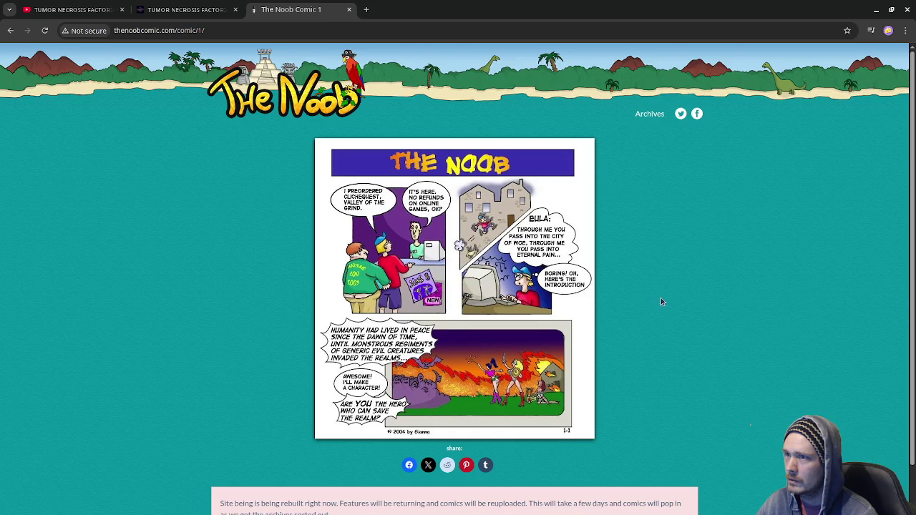
scroll(652, 344, "down", 1)
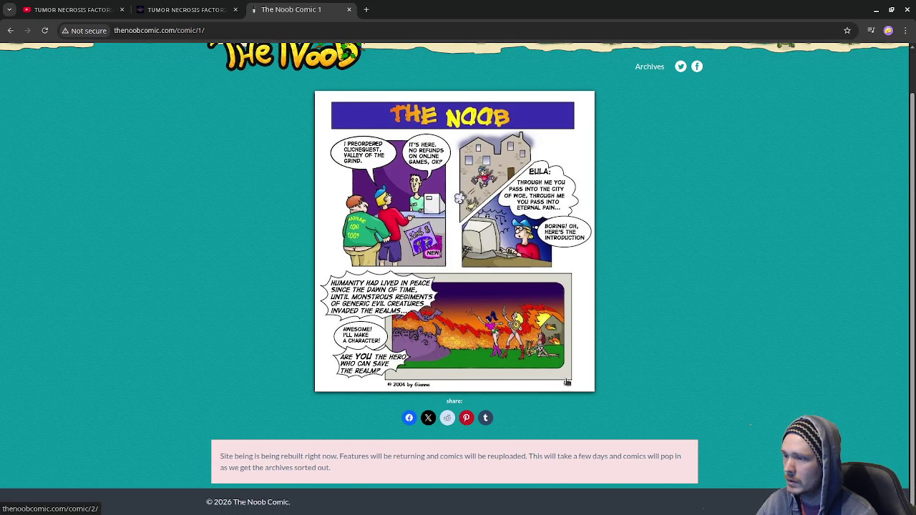
scroll(685, 333, "up", 1)
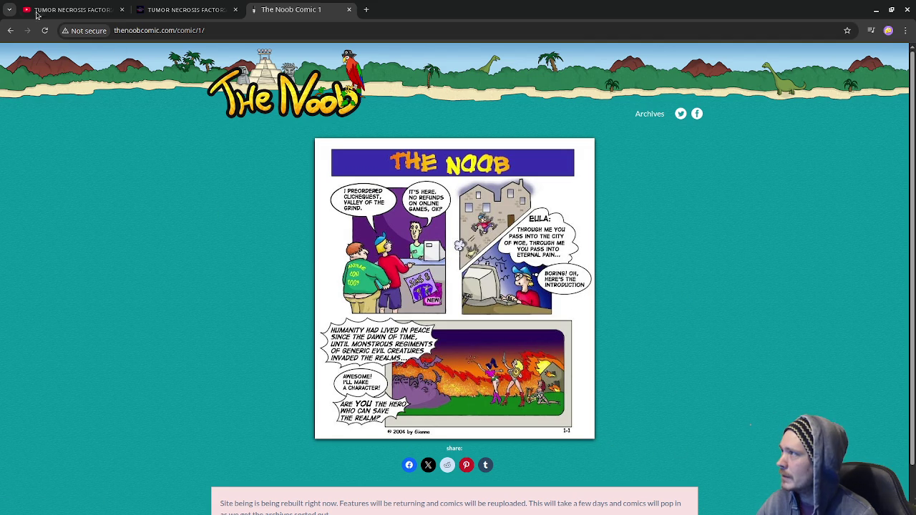
left_click(10, 30)
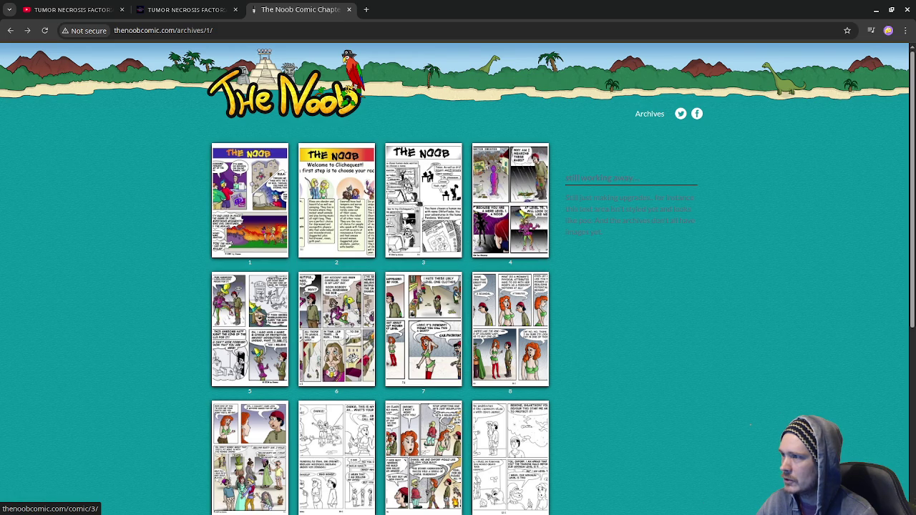
Step: Read comic 3 of Book 1, then return to the Book 1 comic list
left_click(415, 208)
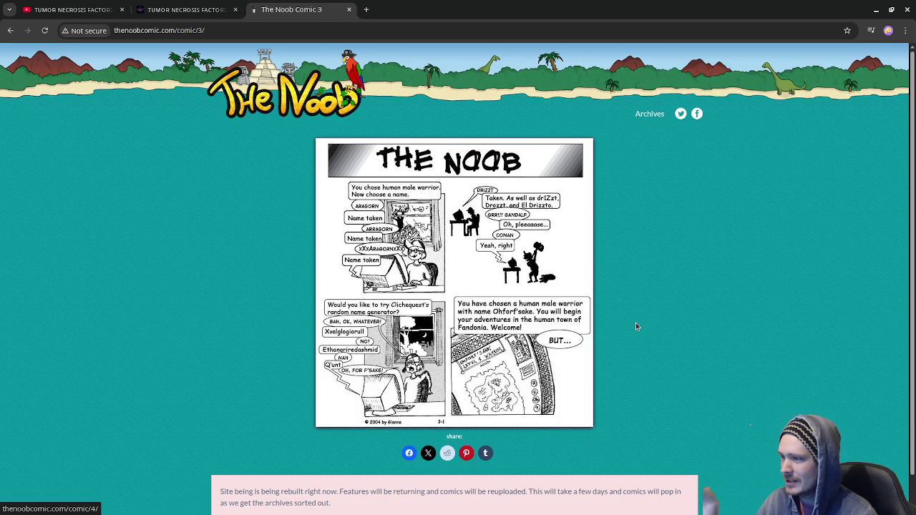
scroll(619, 411, "down", 2)
scroll(605, 419, "up", 2)
left_click(12, 30)
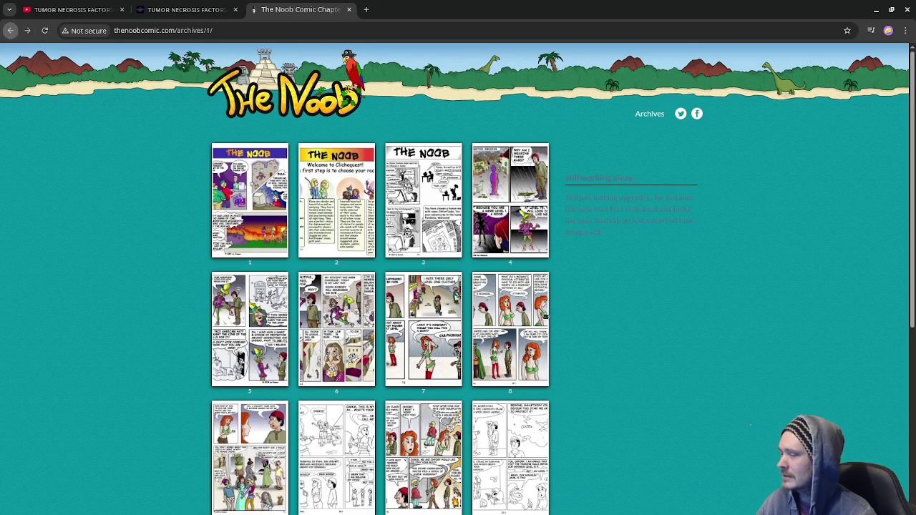
scroll(605, 324, "down", 2)
scroll(611, 322, "down", 3)
scroll(593, 328, "up", 4)
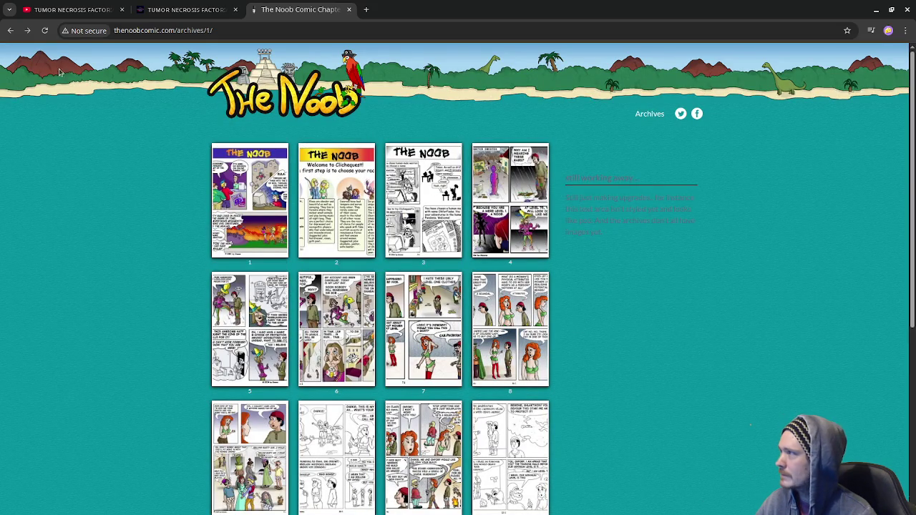
Step: Scroll through the book covers 1 to 23, then close the Noob Comic tab
left_click(11, 30)
scroll(624, 251, "down", 1)
scroll(622, 251, "down", 3)
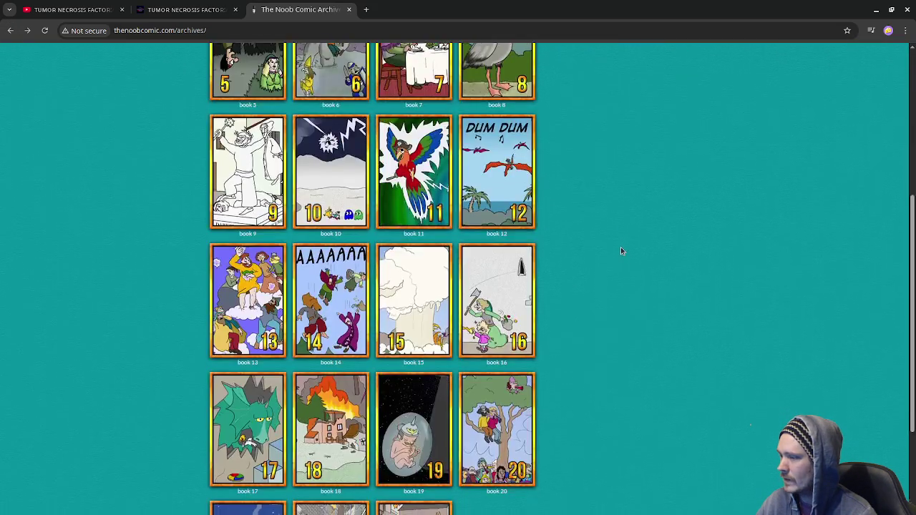
scroll(619, 249, "down", 2)
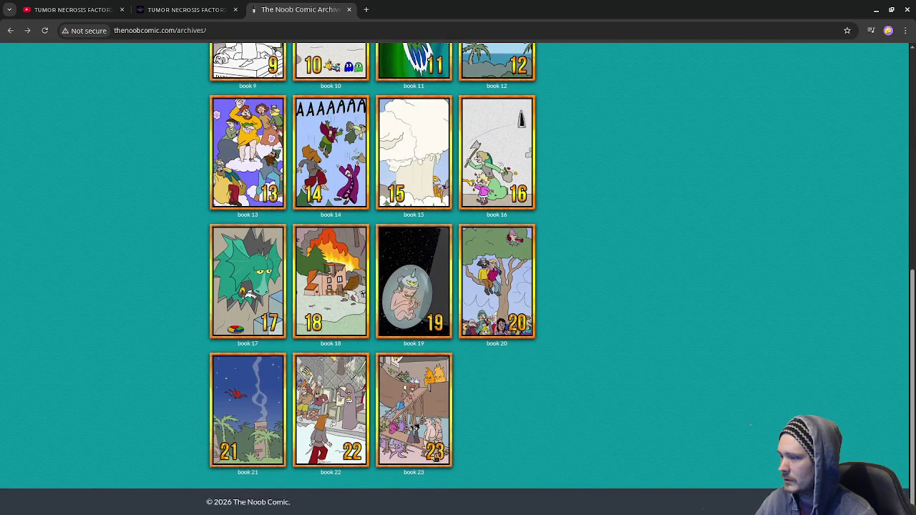
scroll(655, 402, "up", 5)
scroll(656, 383, "down", 1)
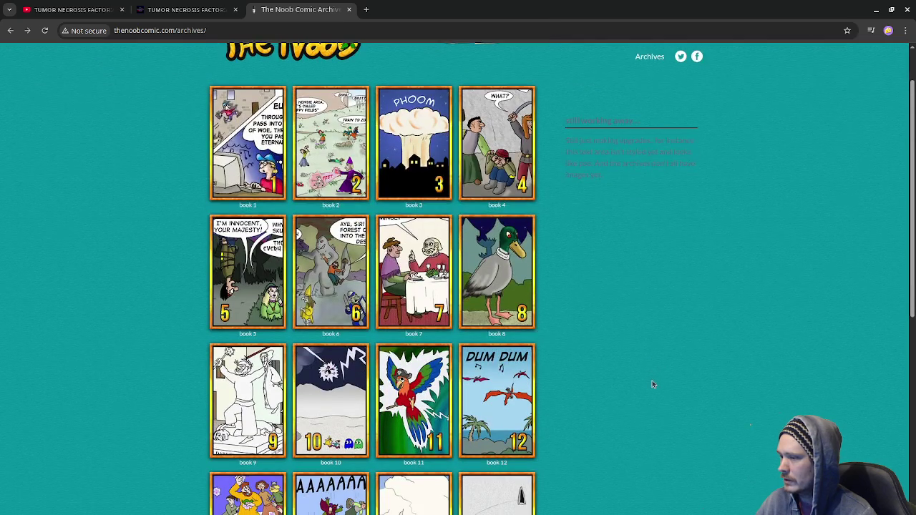
scroll(651, 385, "down", 1)
scroll(649, 383, "down", 1)
scroll(650, 382, "down", 1)
scroll(647, 379, "up", 3)
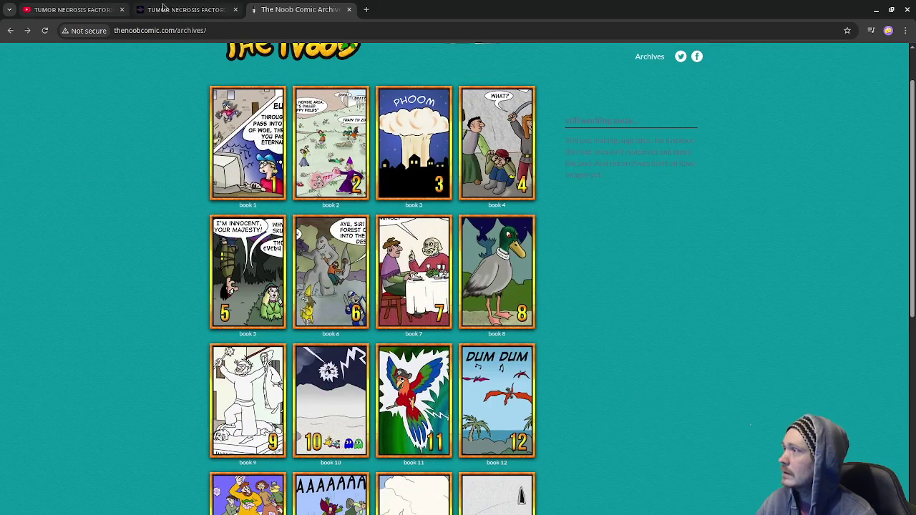
left_click(348, 9)
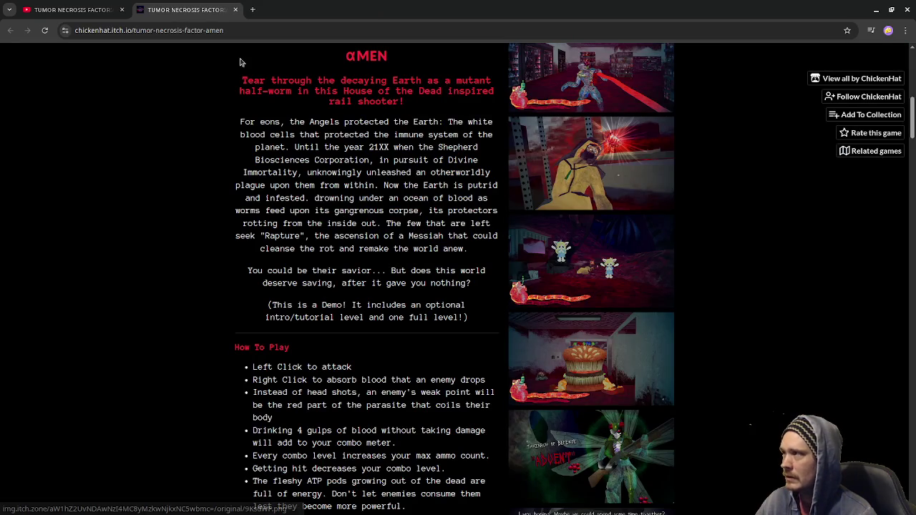
Step: Close the YouTube video tab, leaving only the itch.io Tumor Necrosis Factor page
key("ctrl+shift+Tab")
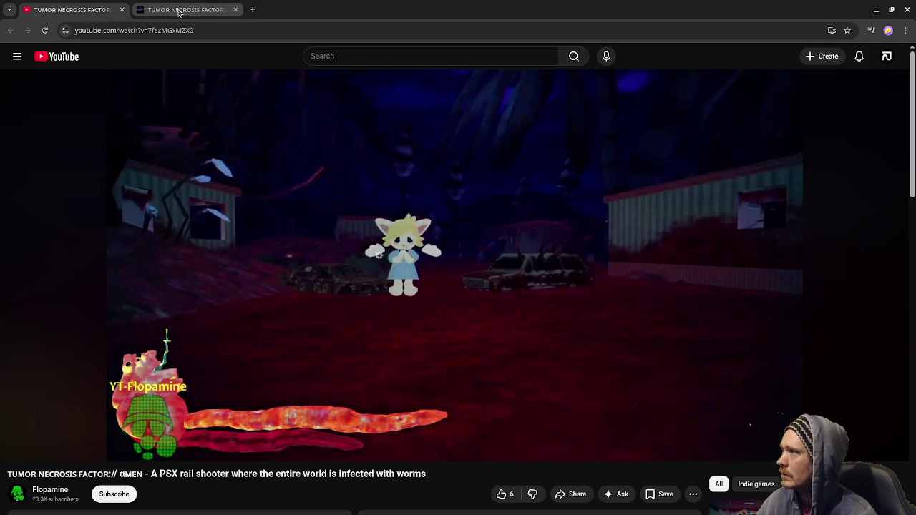
left_click(122, 12)
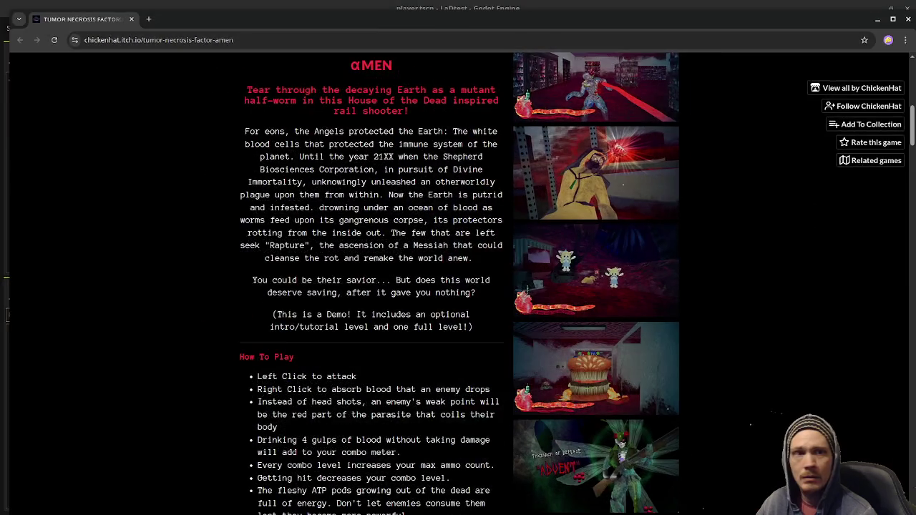
Step: Check the Godot player.tscn scene, then return to the 'ppg doujinshi wiki' image results
key("alt+Tab")
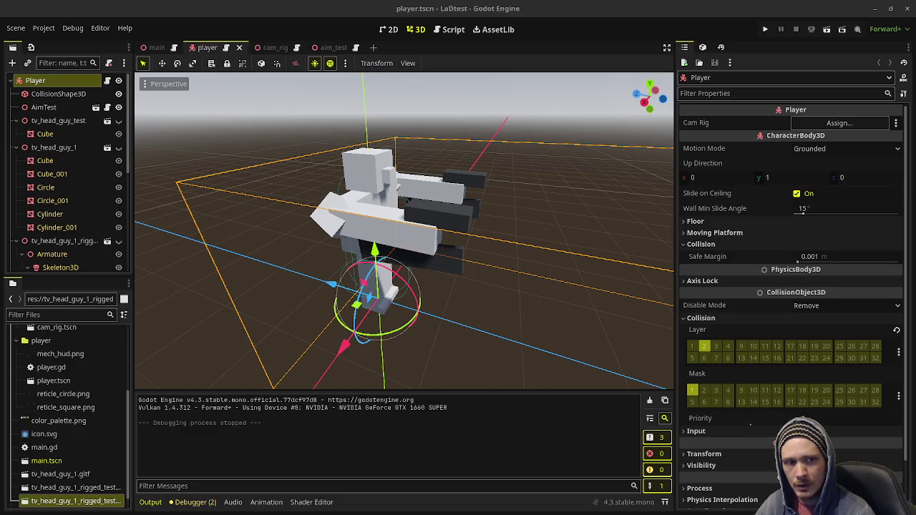
key("alt+Tab")
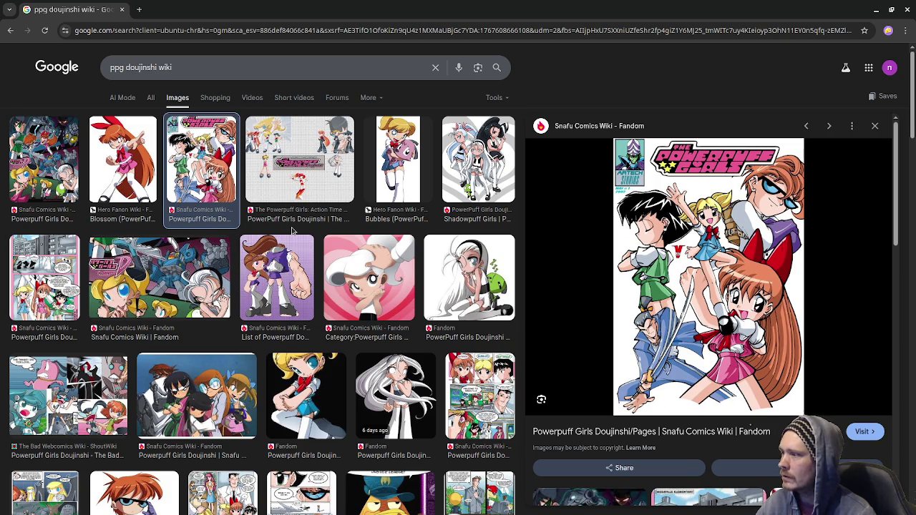
Step: Preview the doujinshi character image and the SNAFU 'My Precious' comic page results
scroll(292, 231, "down", 3)
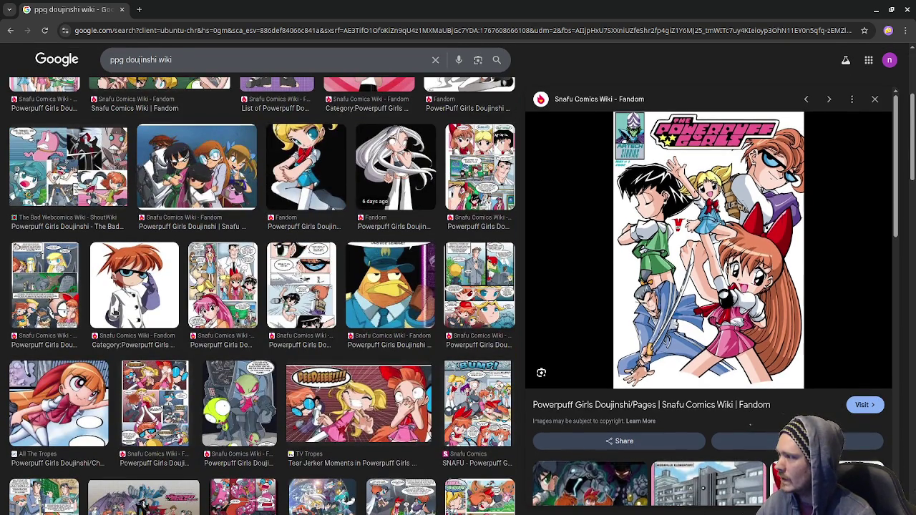
left_click(114, 313)
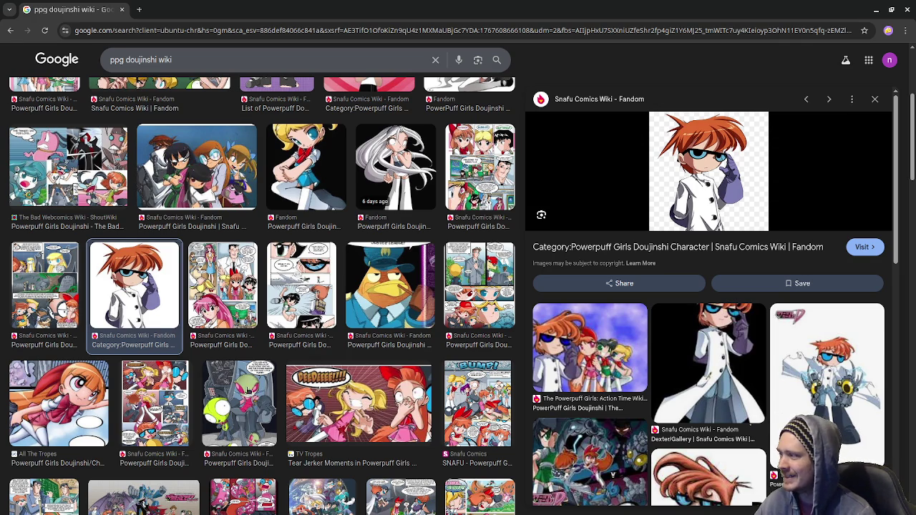
scroll(254, 384, "up", 3)
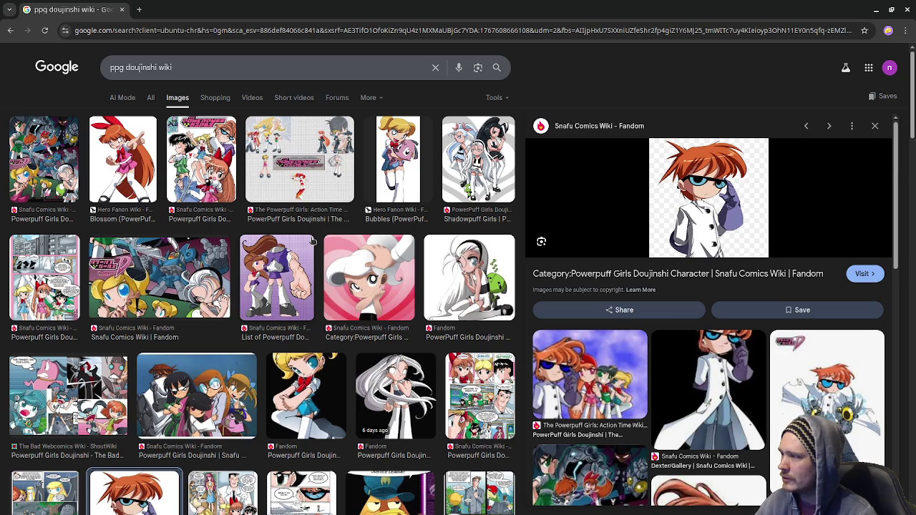
scroll(318, 362, "down", 5)
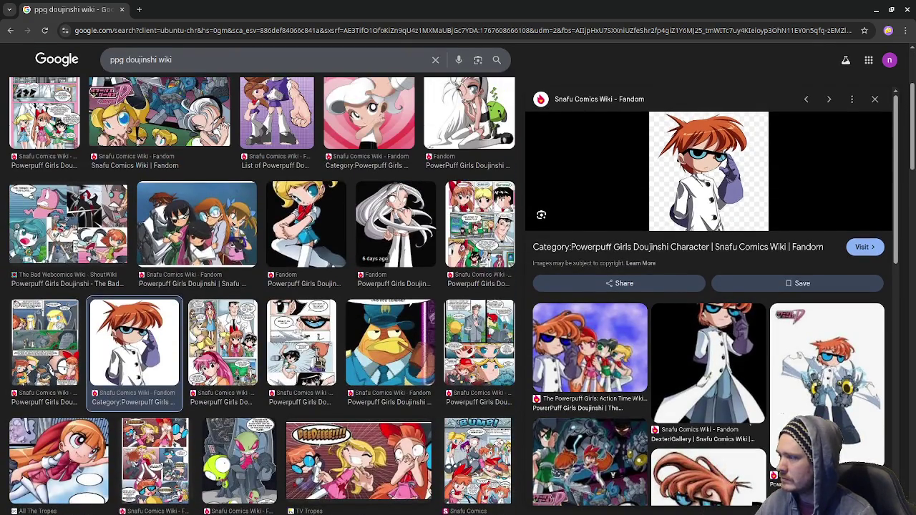
scroll(313, 387, "down", 2)
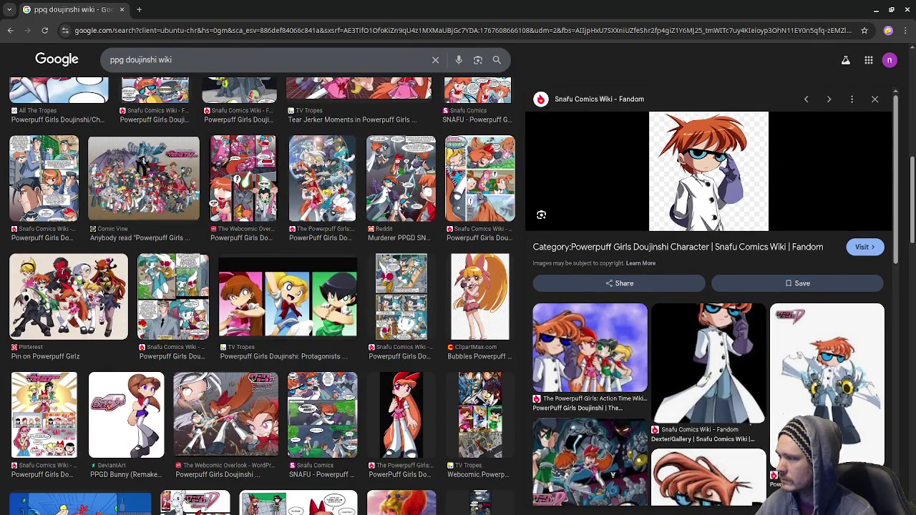
left_click(324, 426)
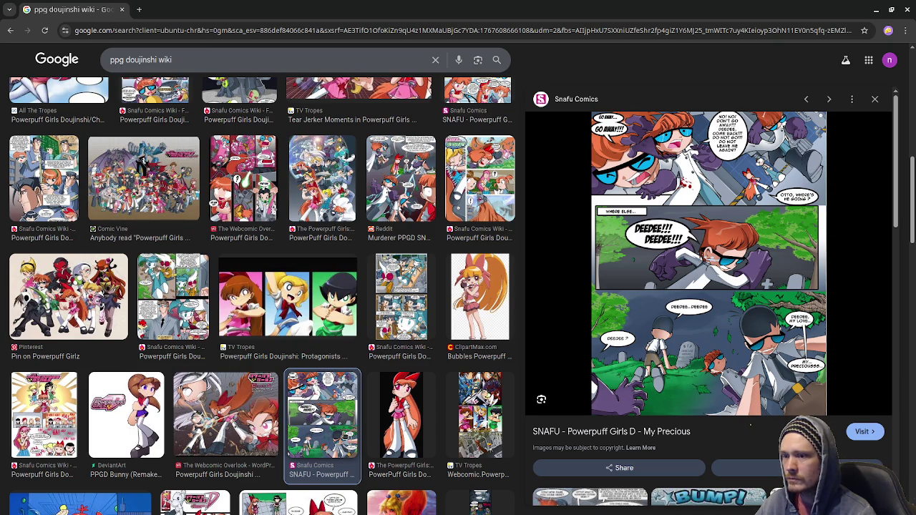
Step: Preview the TV Tropes webcomic image and the Cartoon Network fandom wiki image
scroll(343, 434, "down", 3)
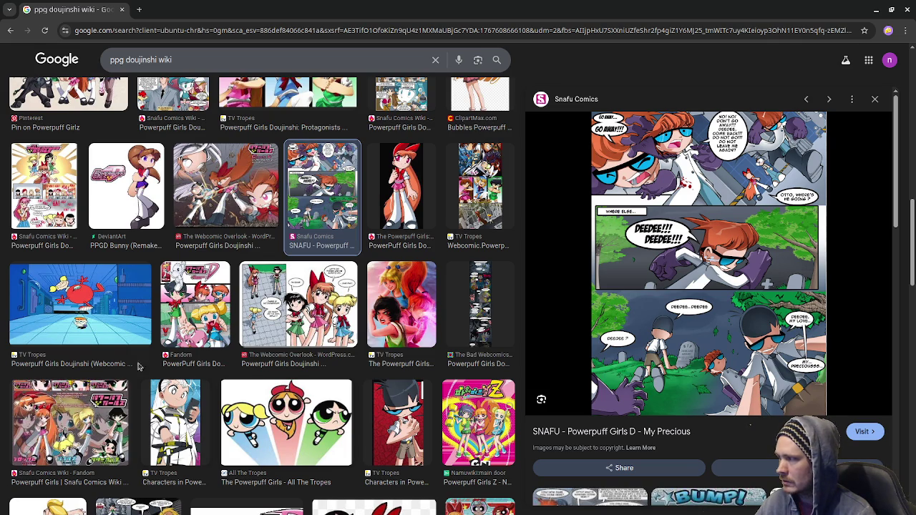
left_click(78, 337)
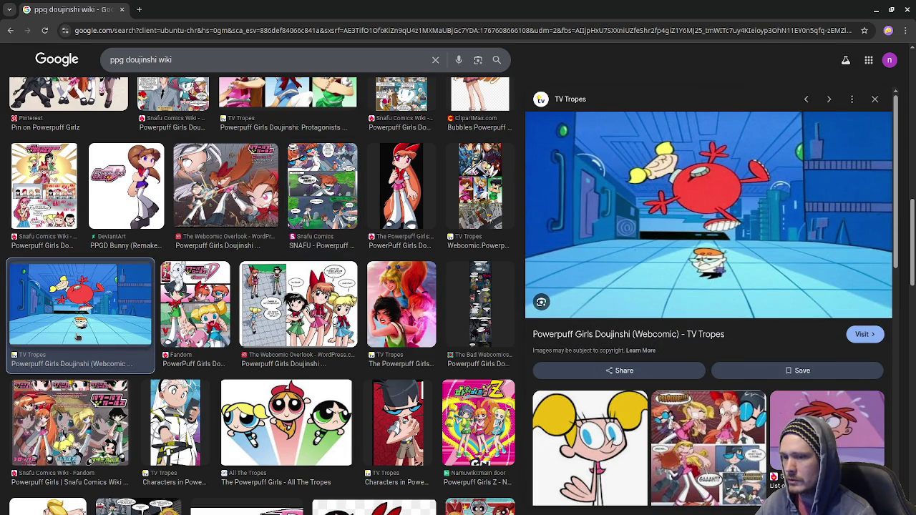
scroll(644, 411, "down", 3)
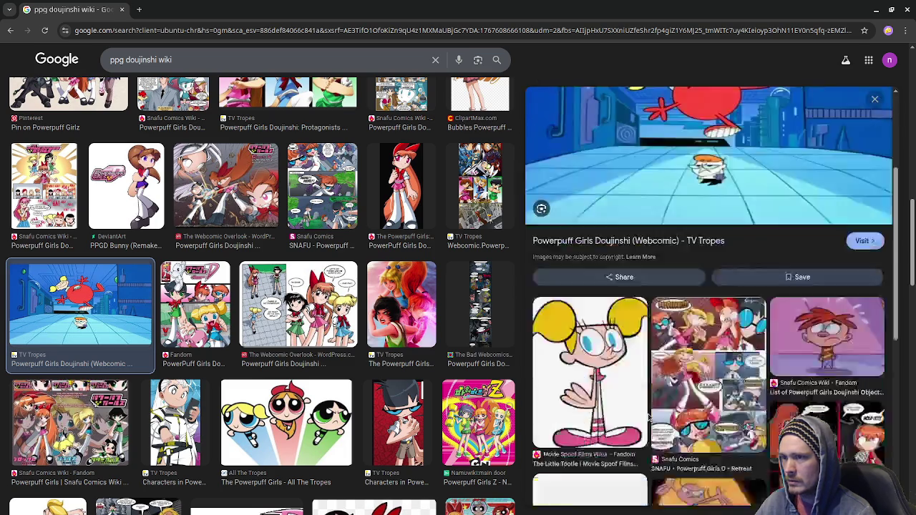
scroll(648, 417, "down", 2)
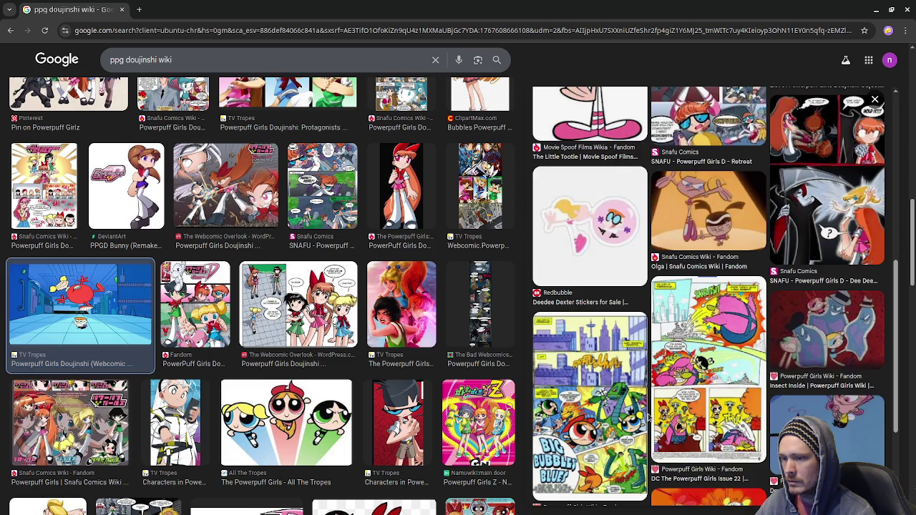
scroll(647, 416, "down", 2)
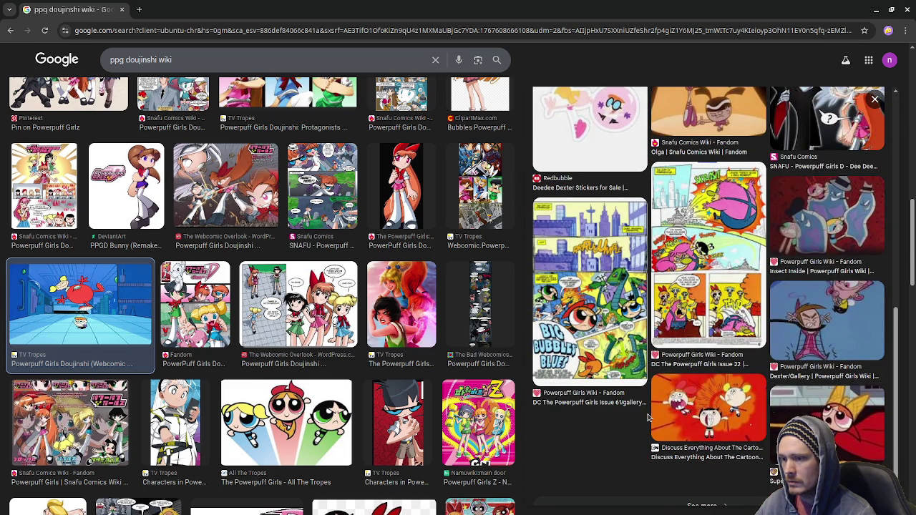
left_click(716, 415)
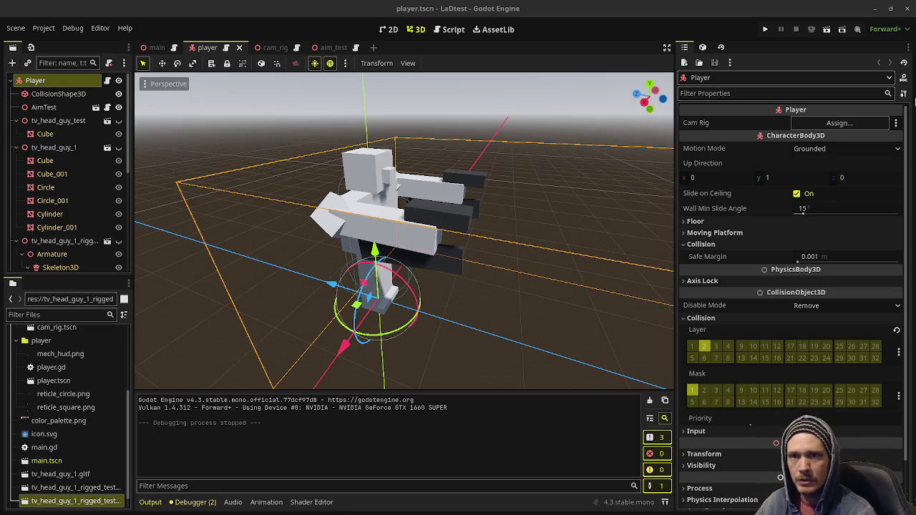
Step: Test-run the game with F5, stop it, and switch back to the browser
key("F5")
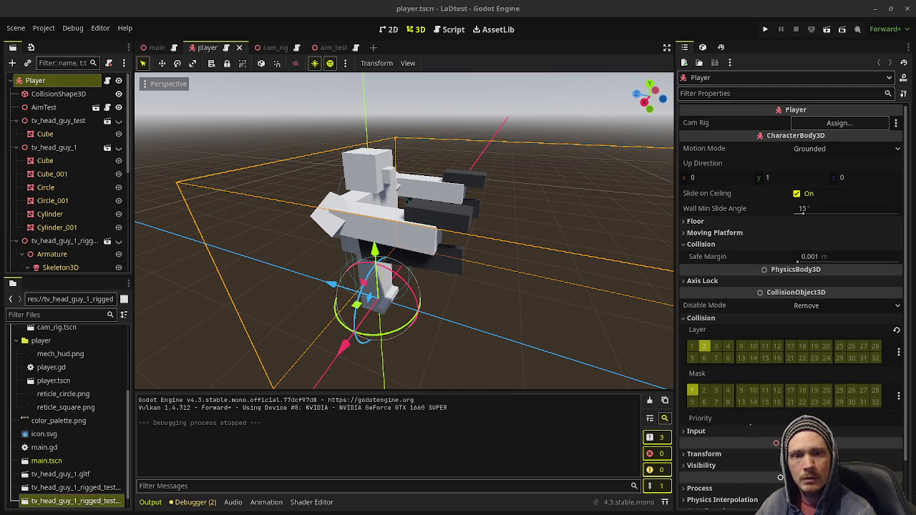
key("F5")
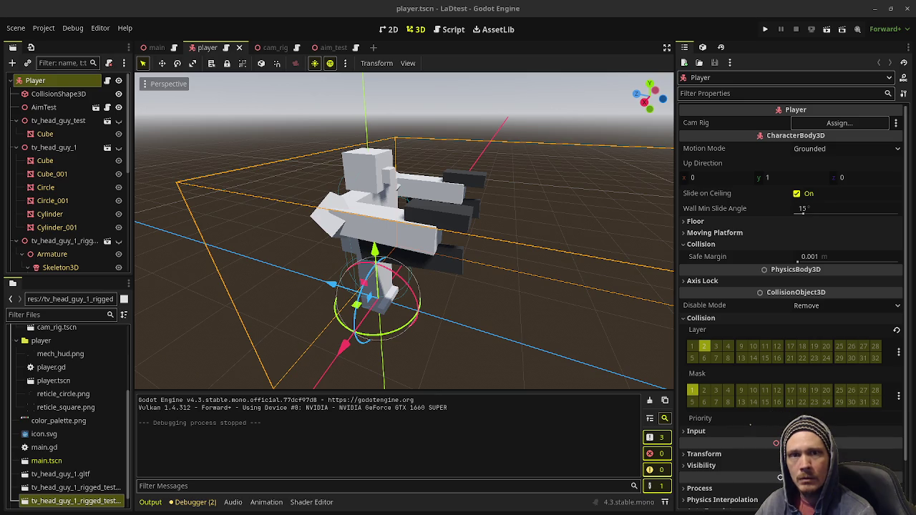
key("alt+Tab")
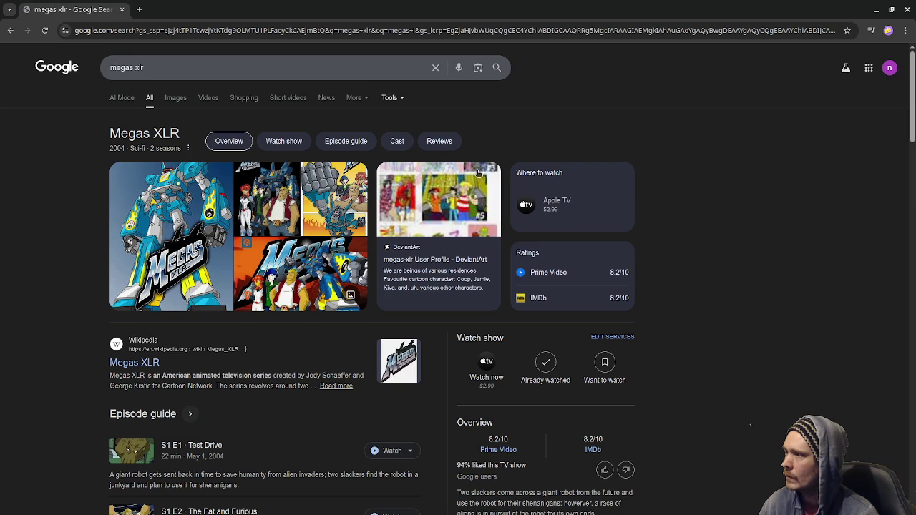
Step: Show megas xlr image results, preview 'Chicks Dig Giant Robots', then bring up the window overview
left_click(175, 98)
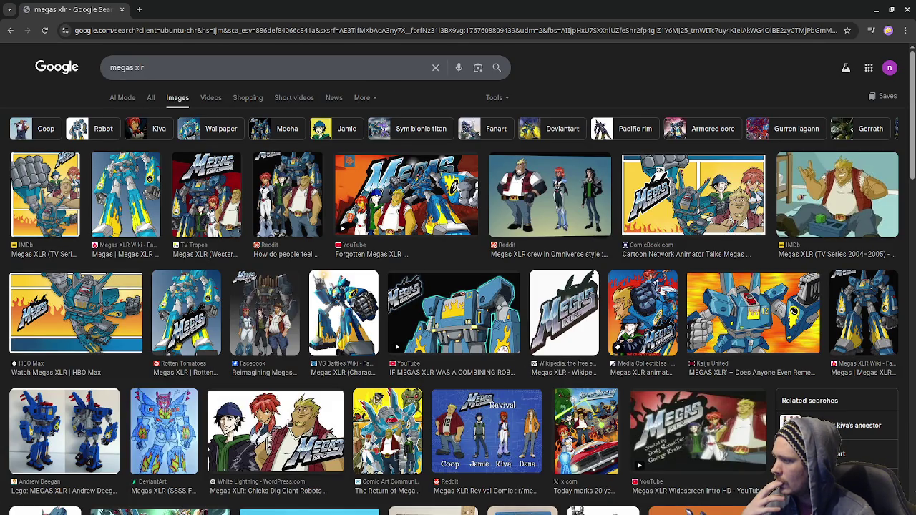
left_click(275, 433)
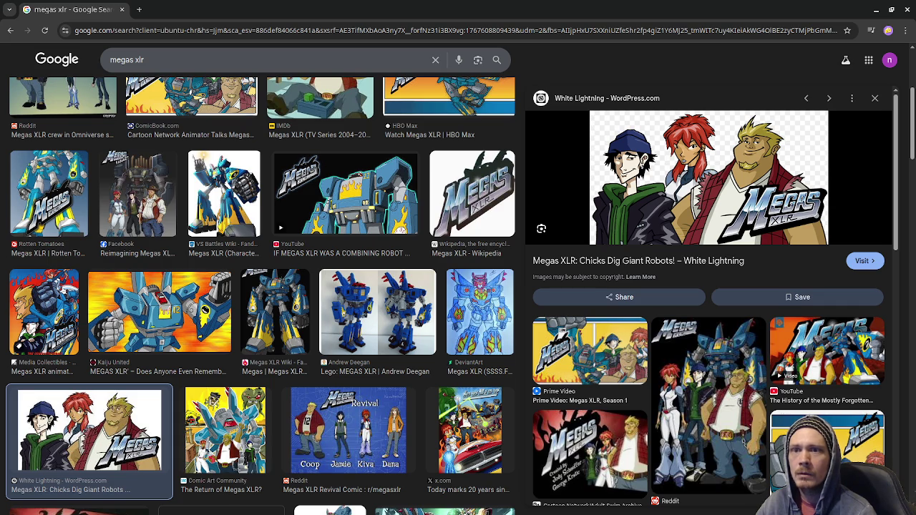
key("super")
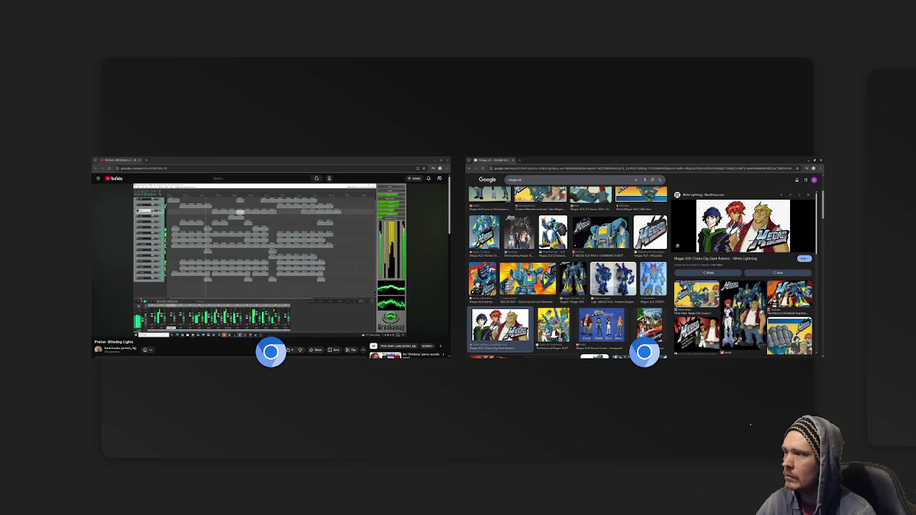
Step: Bring the Megas XLR Google Images window forward and close it
left_click(505, 256)
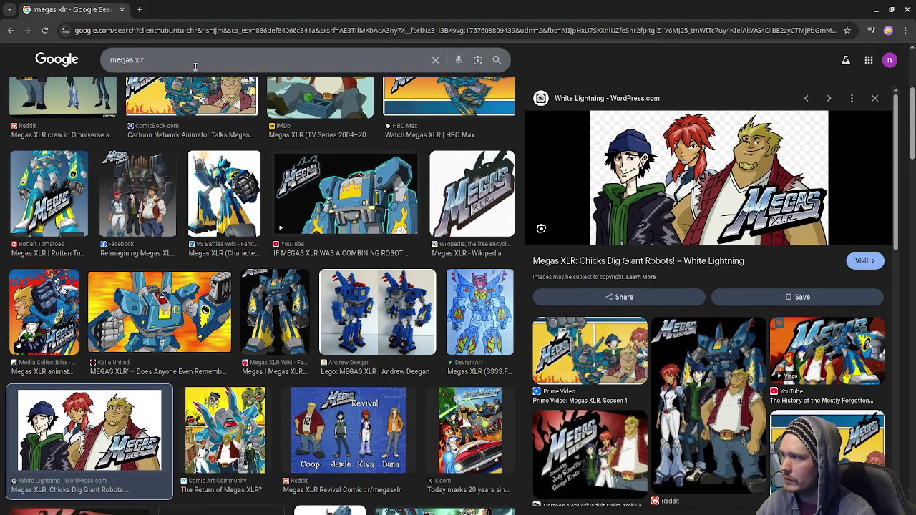
left_click(123, 10)
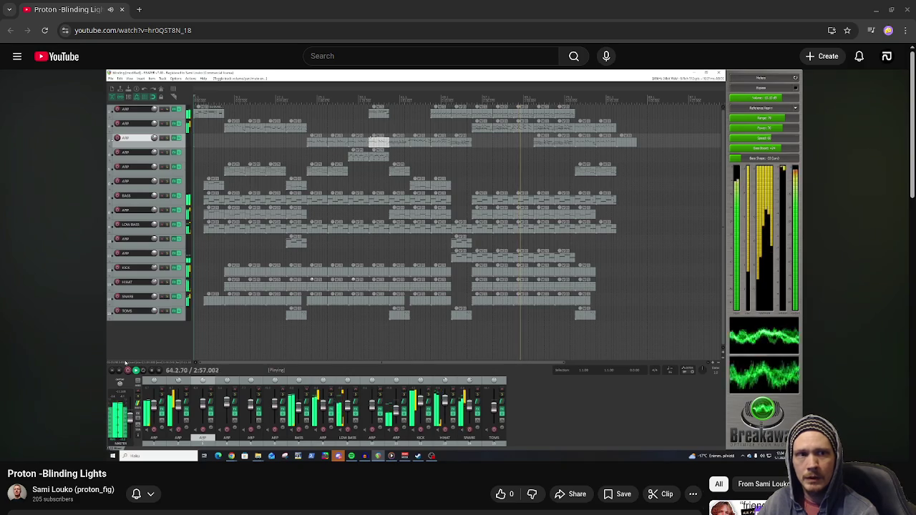
Step: Switch from the Blinding Lights DAW video to the Cyberpunk Ninja Rail Shooter note
key("alt+Tab")
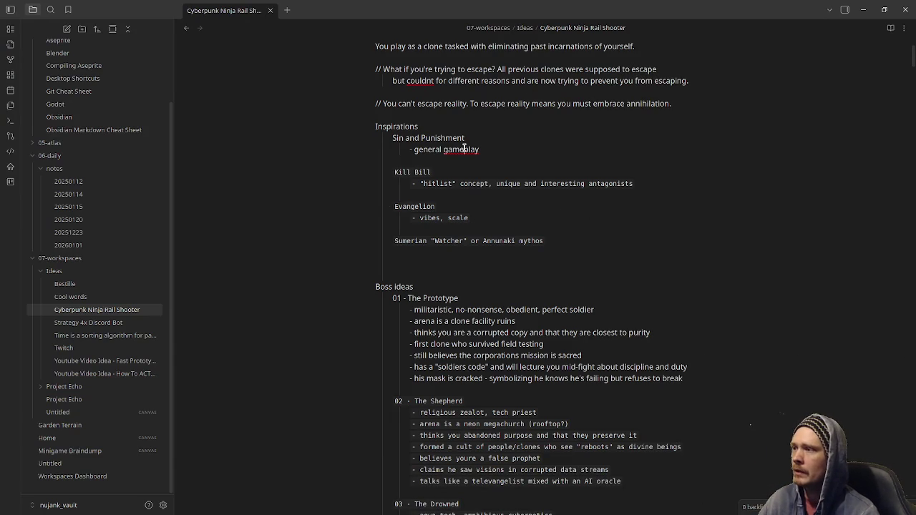
double_click(438, 138)
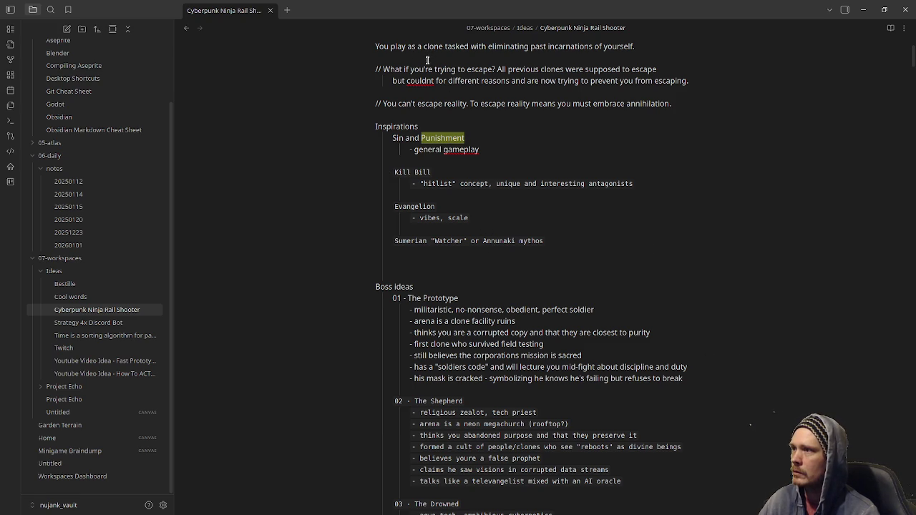
triple_click(379, 46)
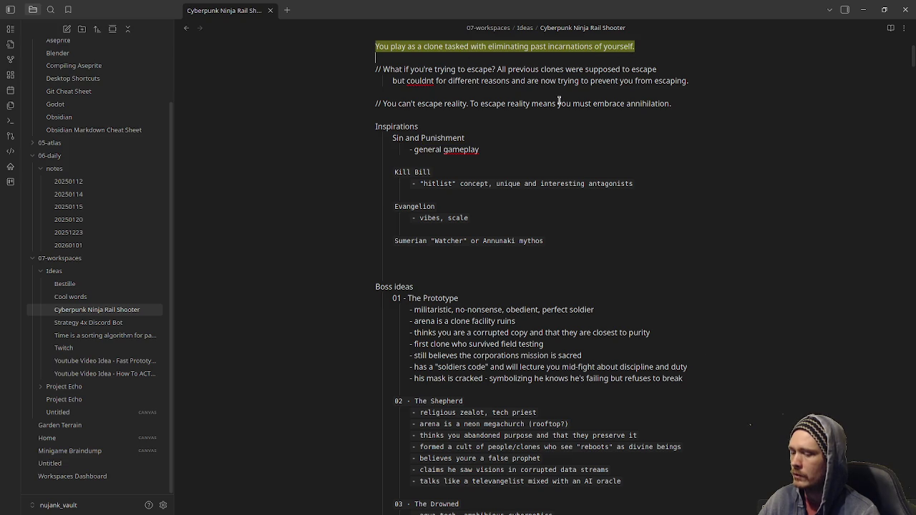
key("Right")
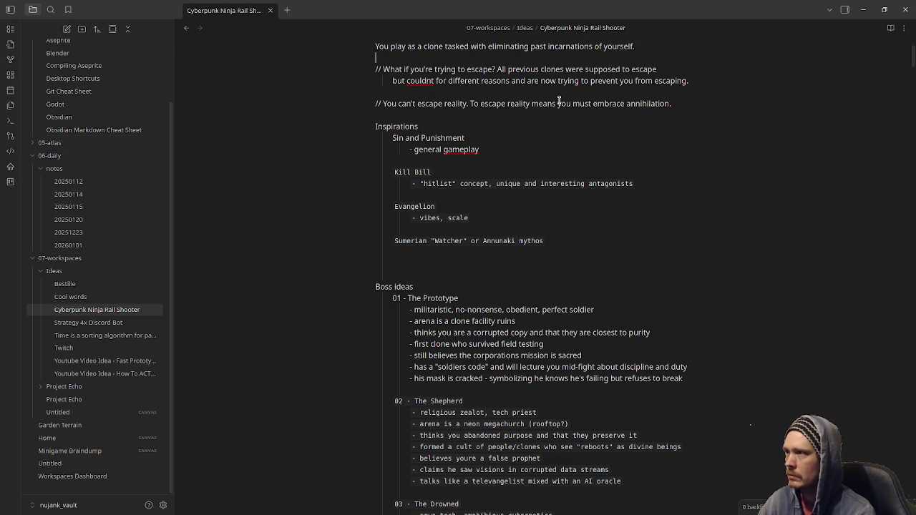
mouse_move(399, 69)
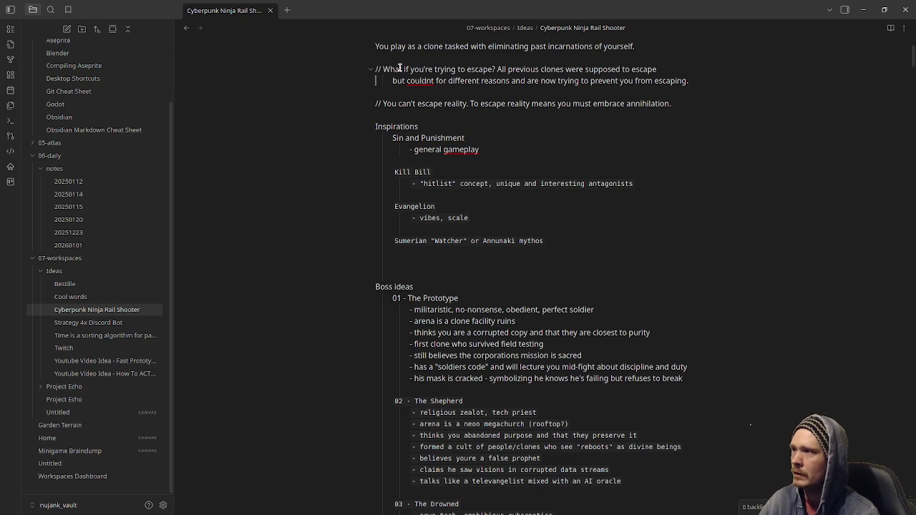
left_click_drag(383, 70, 494, 69)
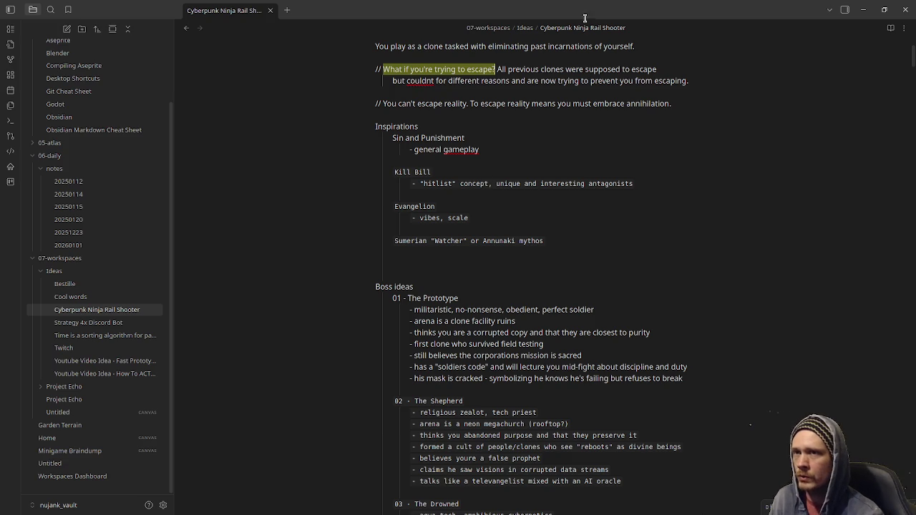
Step: Minimize the notes, close the browser window, and return to the rail-shooter note
left_click(865, 12)
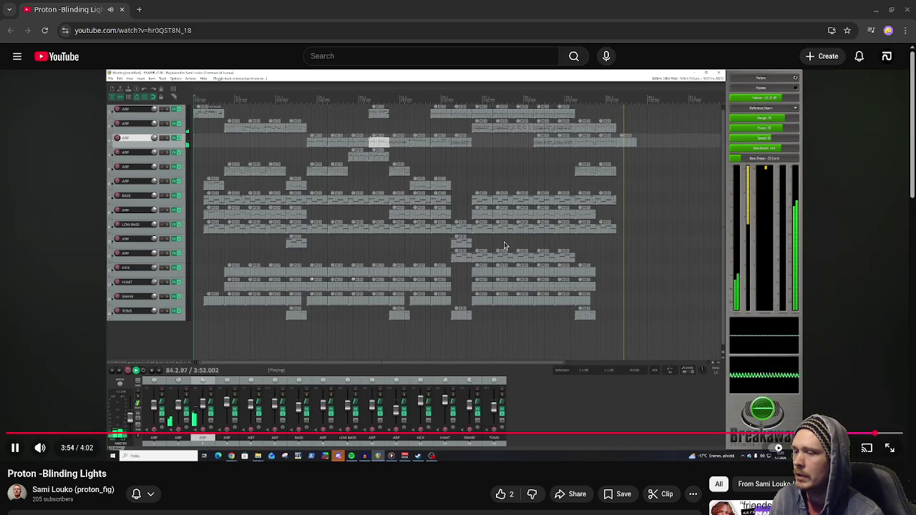
left_click(508, 205)
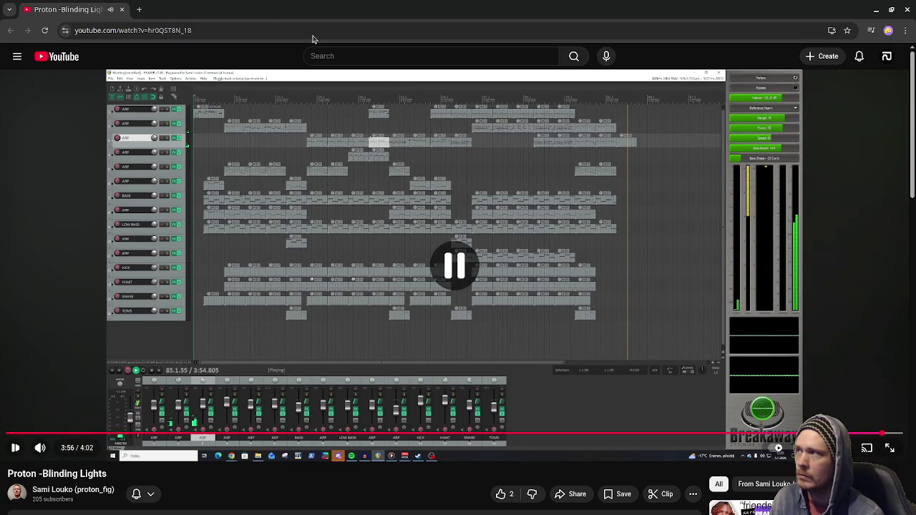
left_click(123, 10)
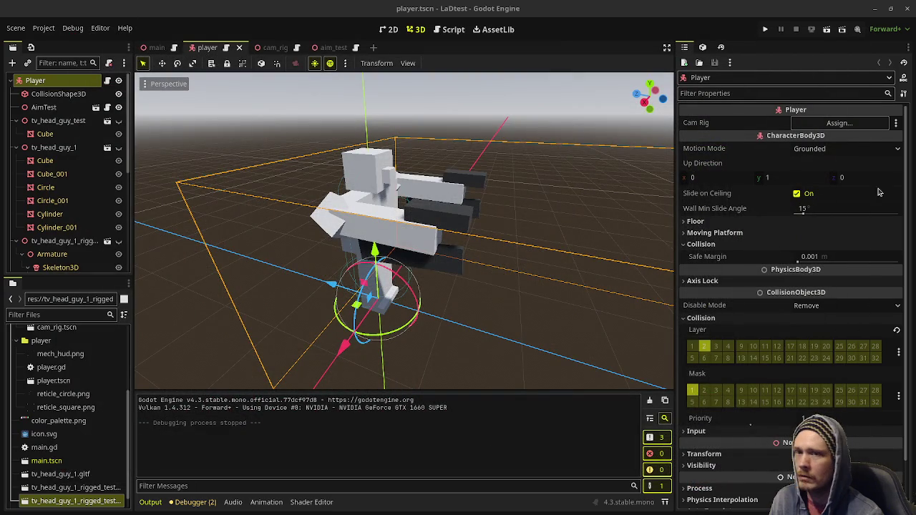
key("alt+Tab")
Step: Review the Inspirations list, selecting the Sin and Punishment and Kill Bill entries
left_click(599, 129)
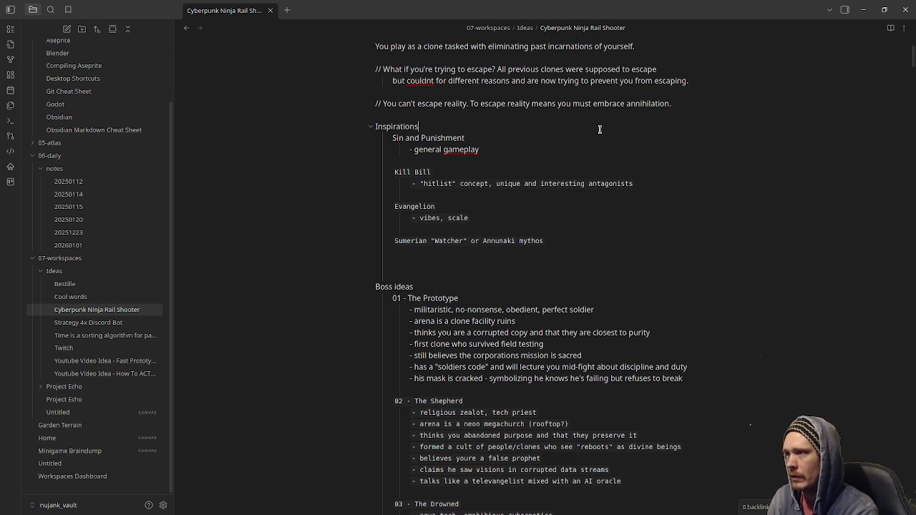
key("Tab")
key("Tab")
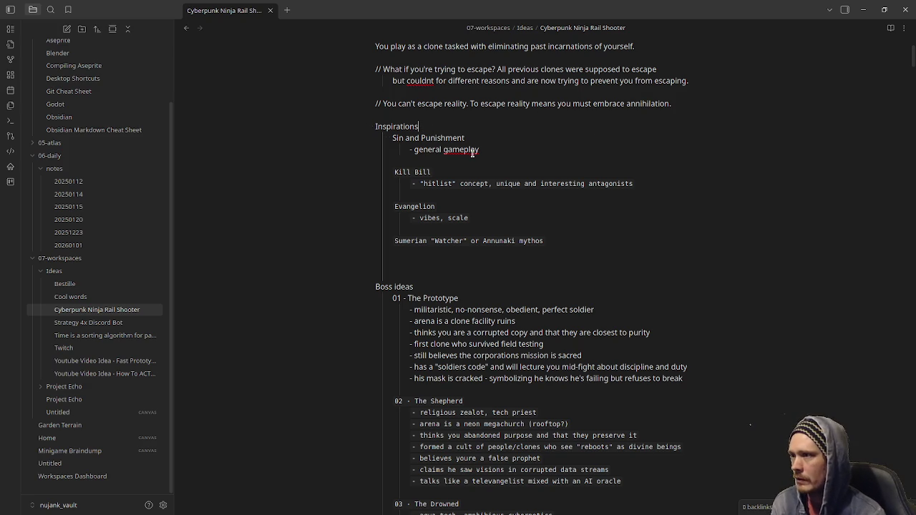
left_click(487, 152)
key("shift+Home")
key("shift+Up")
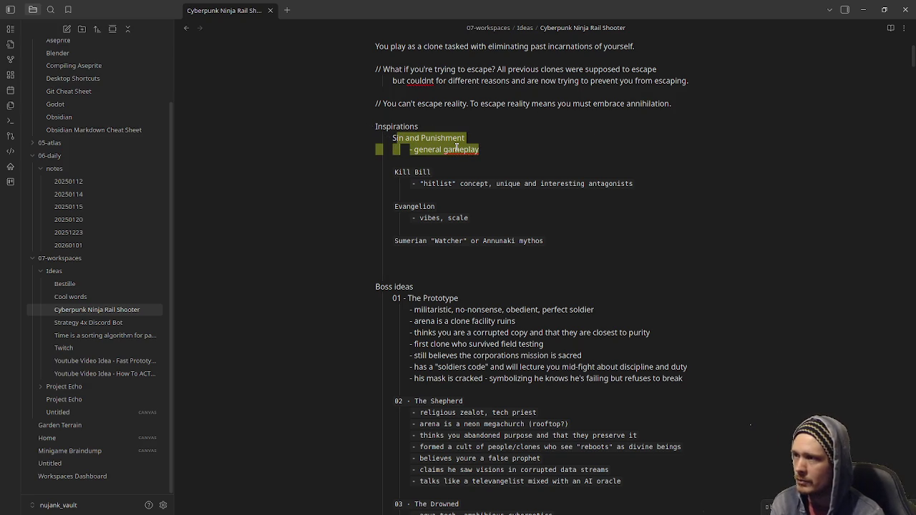
left_click_drag(395, 172, 439, 176)
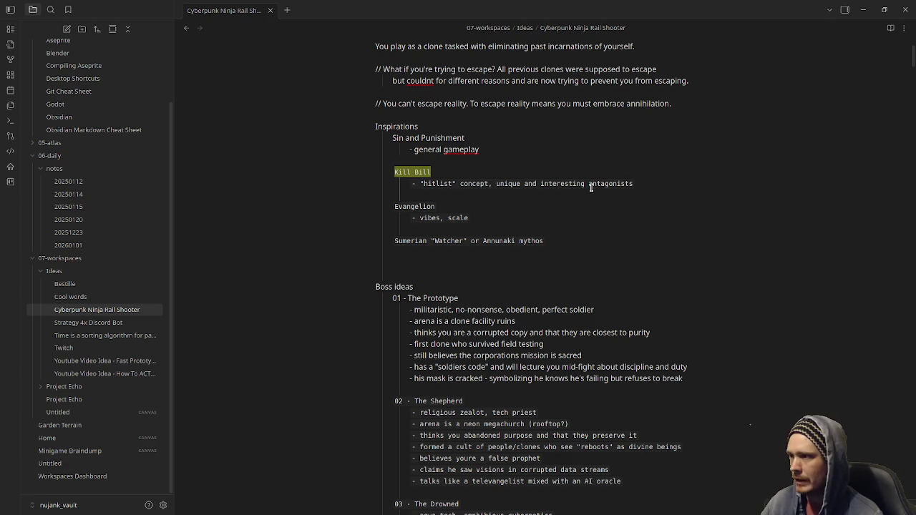
left_click(413, 207)
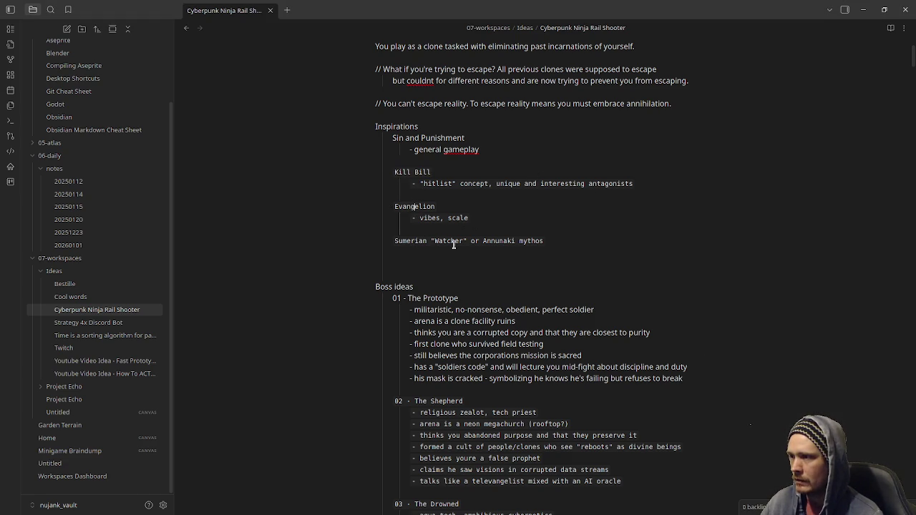
double_click(499, 241)
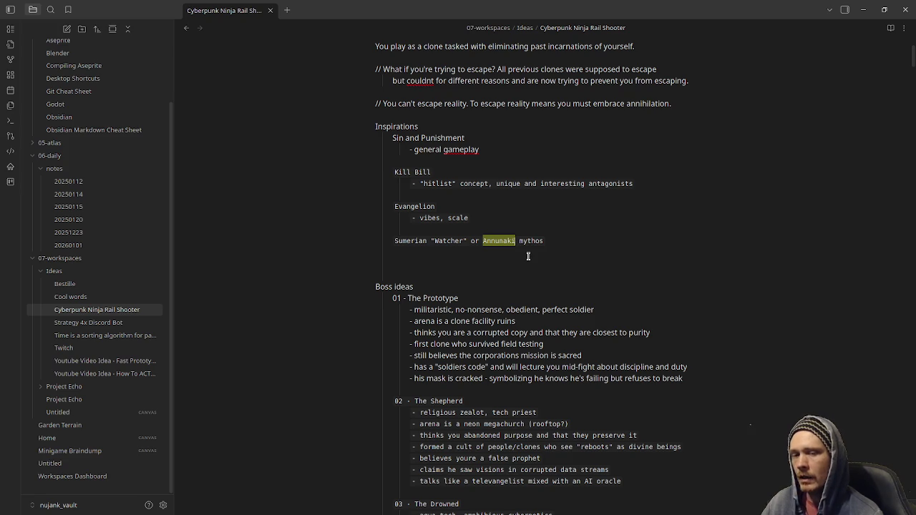
left_click(530, 241)
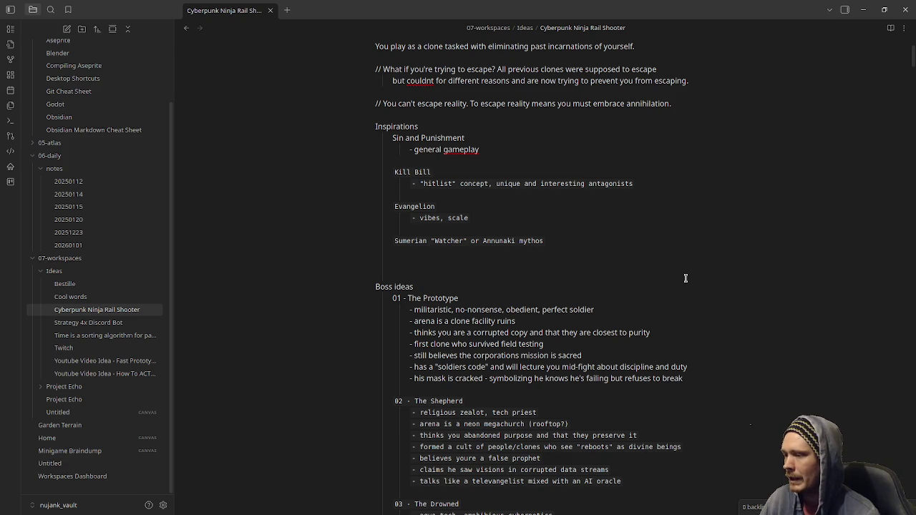
mouse_move(430, 286)
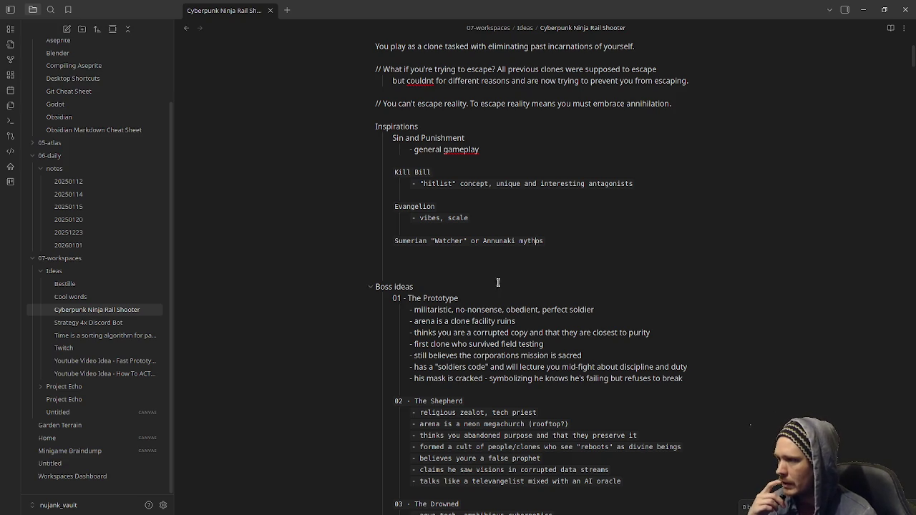
left_click(473, 298)
Step: Scroll down to the Boss ideas list and highlight the '01 - The Prototype' block
scroll(460, 331, "down", 4)
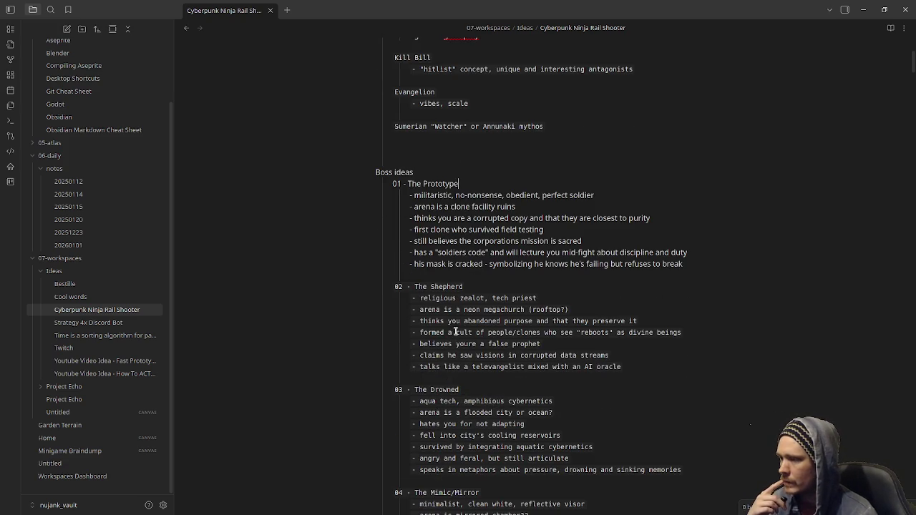
scroll(450, 329, "up", 3)
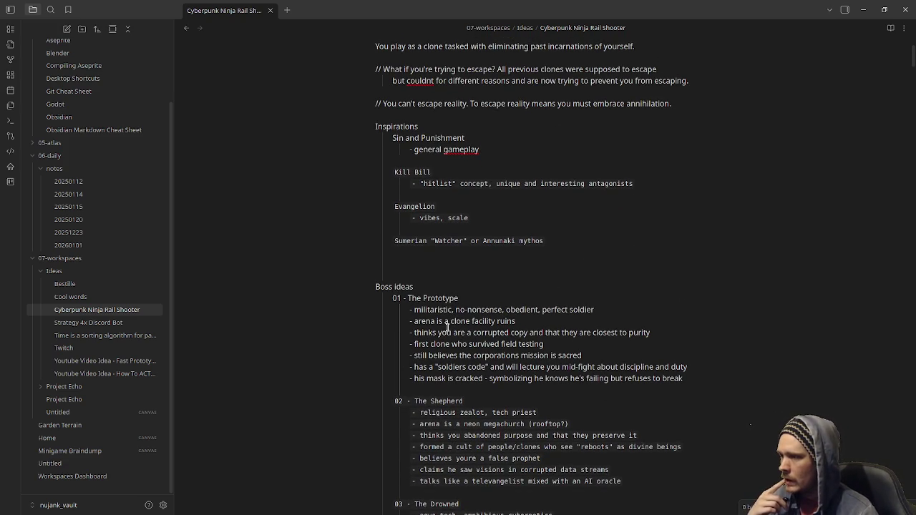
scroll(576, 427, "down", 2)
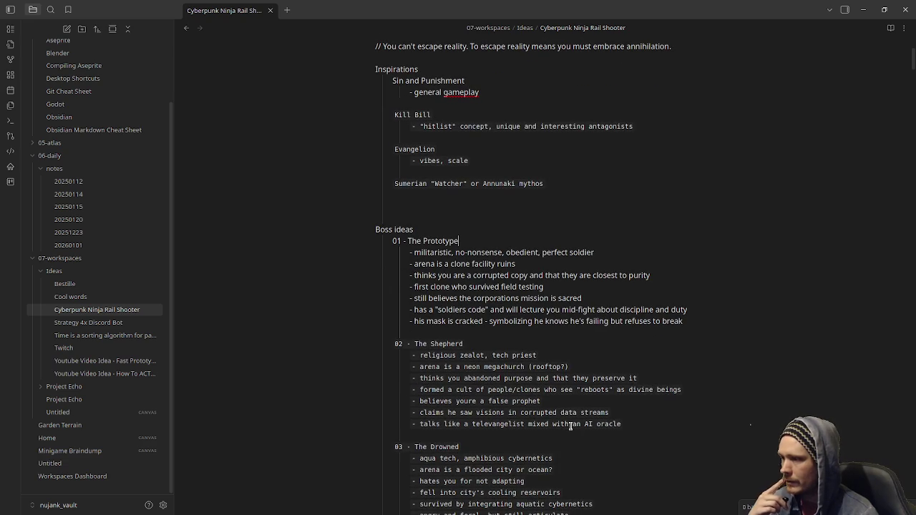
scroll(549, 433, "down", 2)
scroll(521, 433, "down", 2)
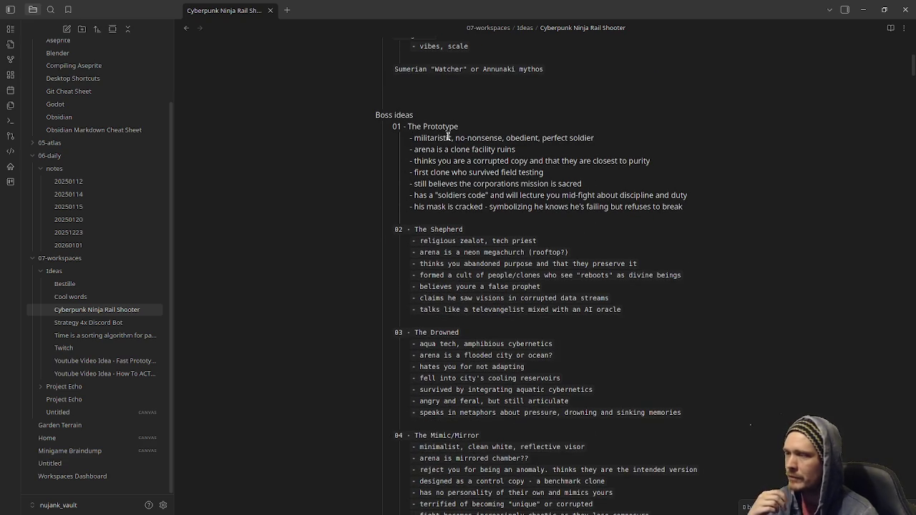
mouse_move(425, 241)
left_click_drag(407, 127, 473, 196)
left_click(475, 198)
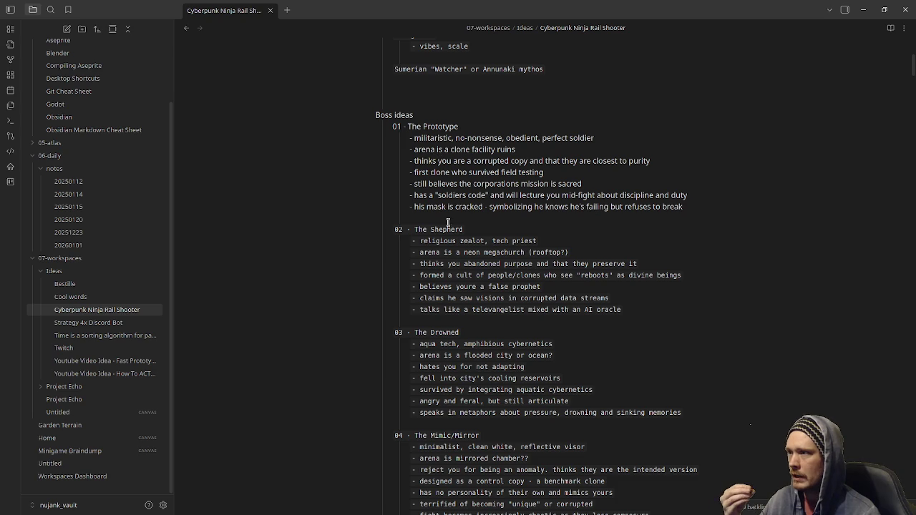
mouse_move(425, 126)
double_click(447, 128)
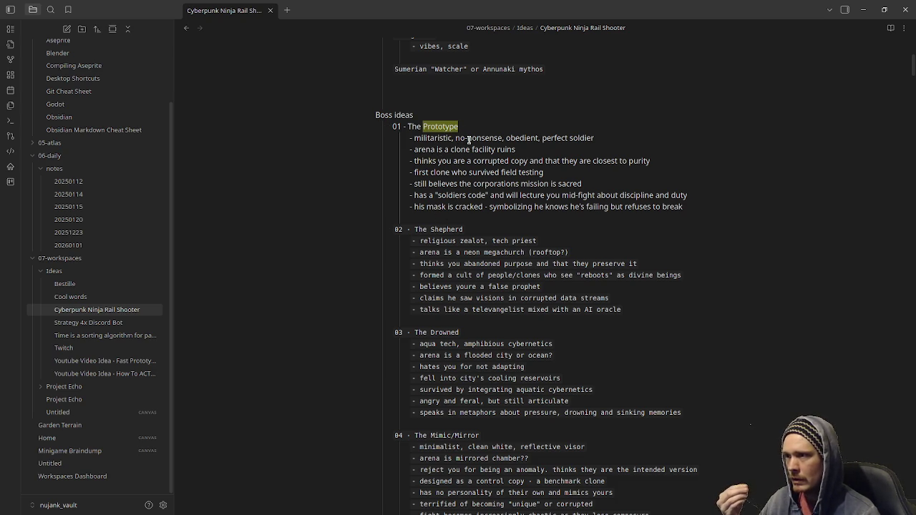
triple_click(533, 144)
left_click_drag(595, 138, 542, 138)
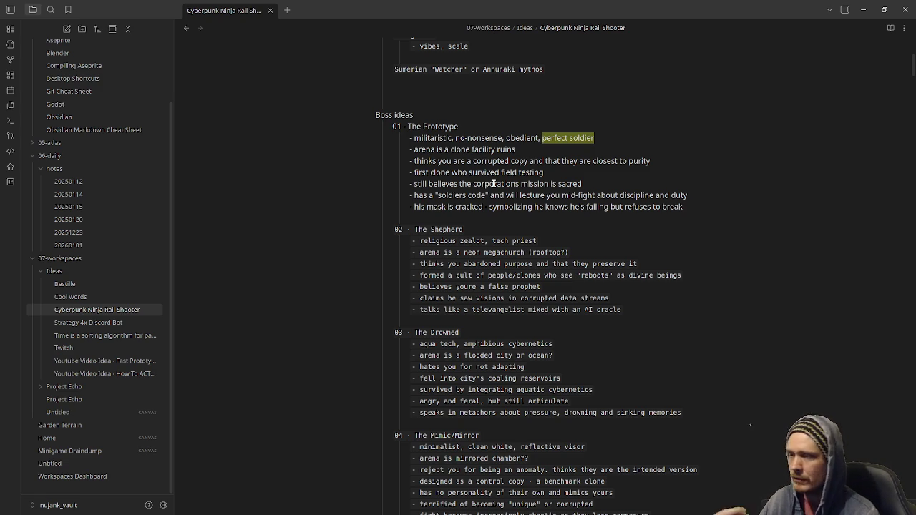
mouse_move(501, 229)
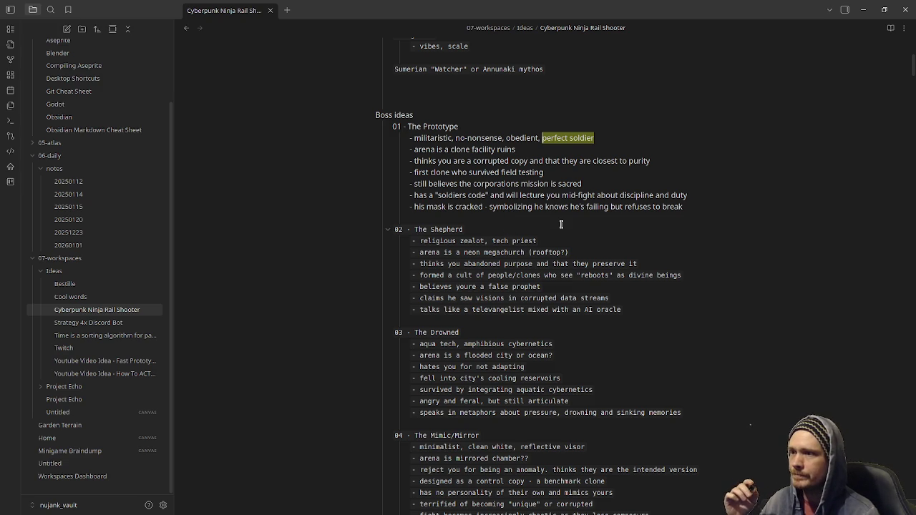
left_click_drag(683, 207, 489, 207)
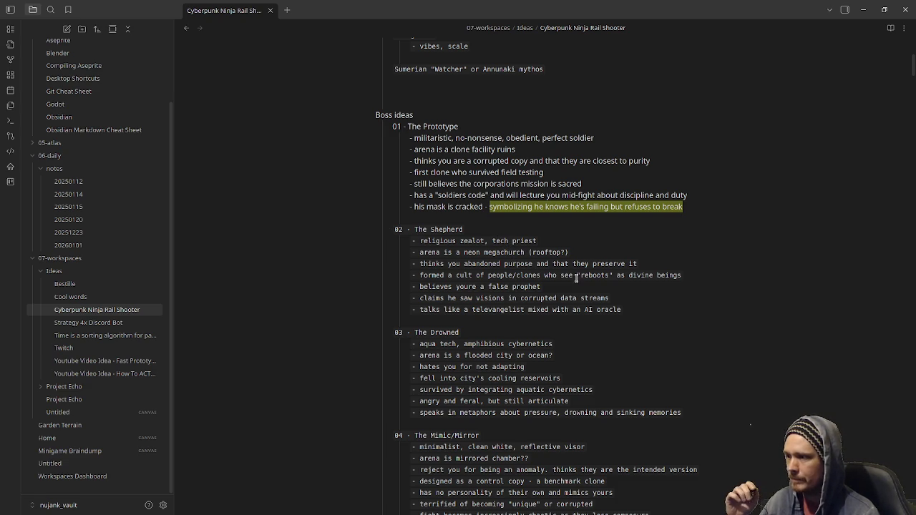
left_click(419, 236)
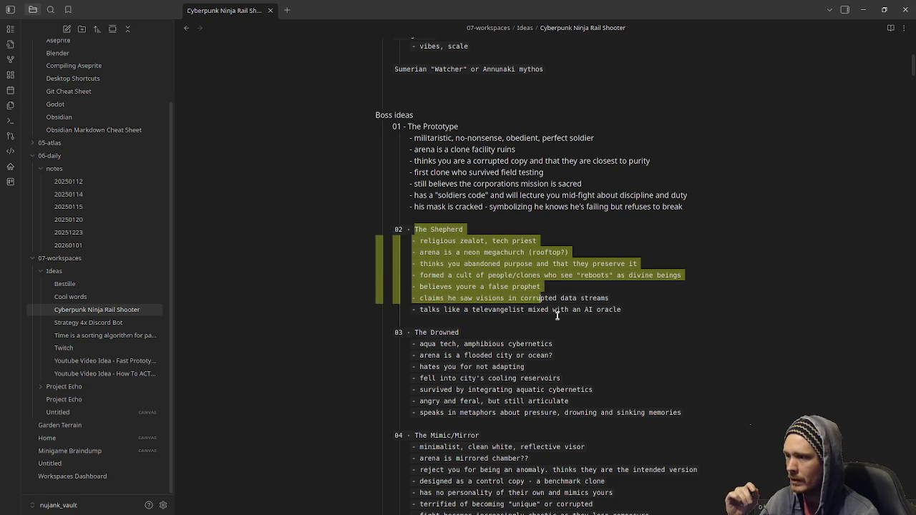
mouse_move(437, 229)
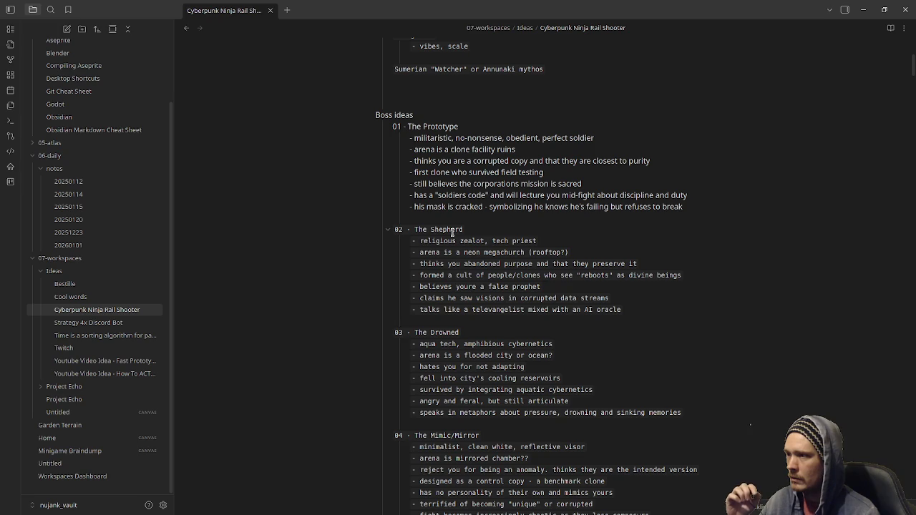
left_click_drag(414, 230, 468, 229)
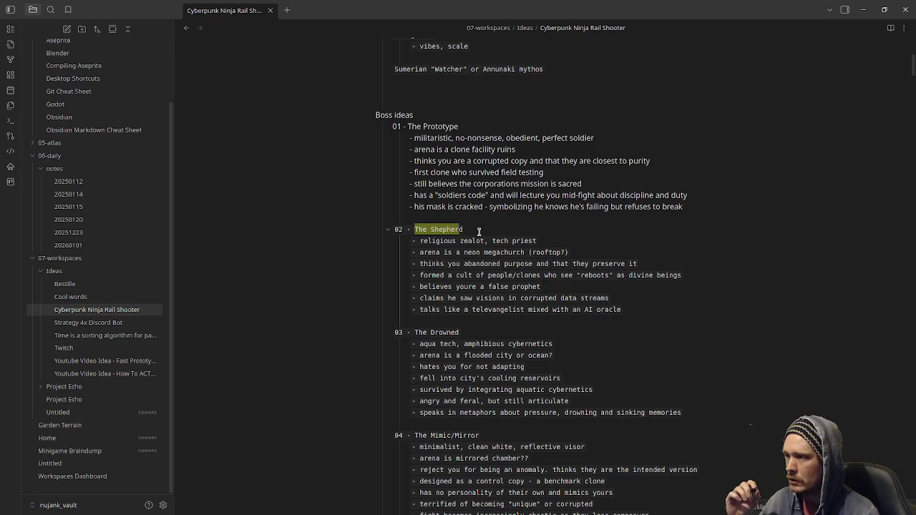
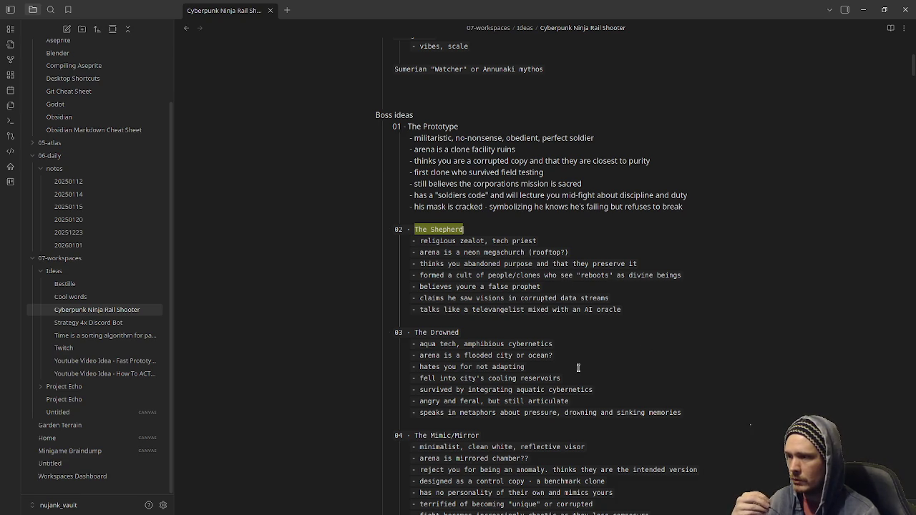
Step: Scroll through the Obsidian note, then bring the Godot editor to the front
scroll(578, 368, "down", 1)
scroll(578, 368, "down", 4)
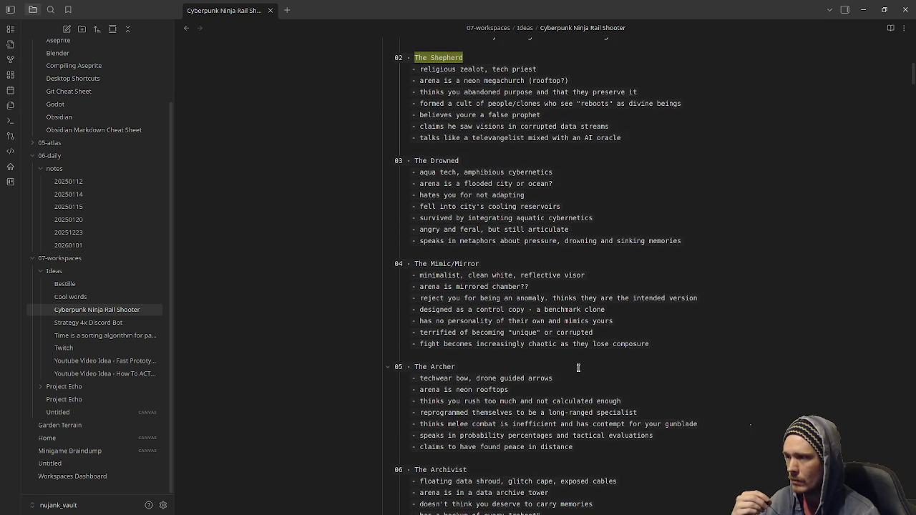
scroll(578, 367, "down", 2)
scroll(578, 368, "down", 3)
scroll(578, 367, "down", 2)
scroll(578, 367, "down", 2)
scroll(578, 368, "down", 1)
scroll(578, 368, "down", 2)
scroll(578, 368, "down", 1)
scroll(578, 368, "down", 2)
scroll(578, 368, "down", 2)
scroll(578, 368, "down", 1)
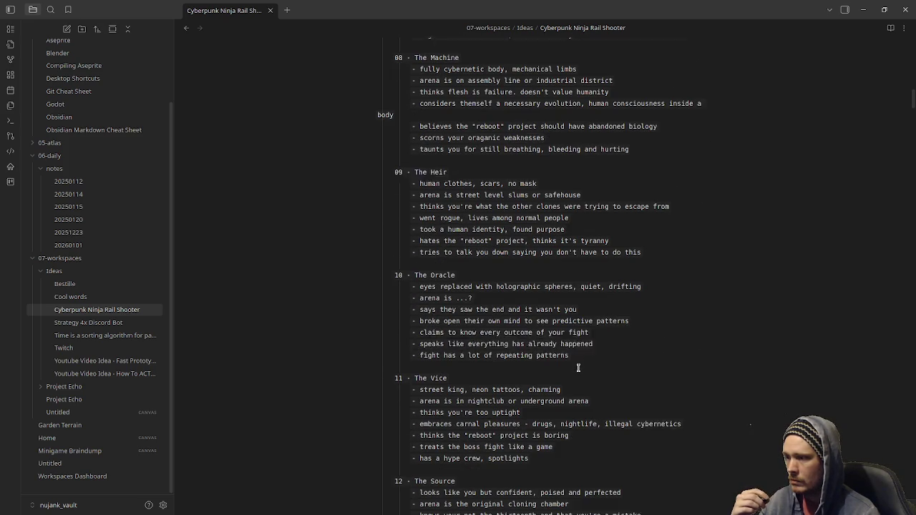
scroll(578, 368, "down", 1)
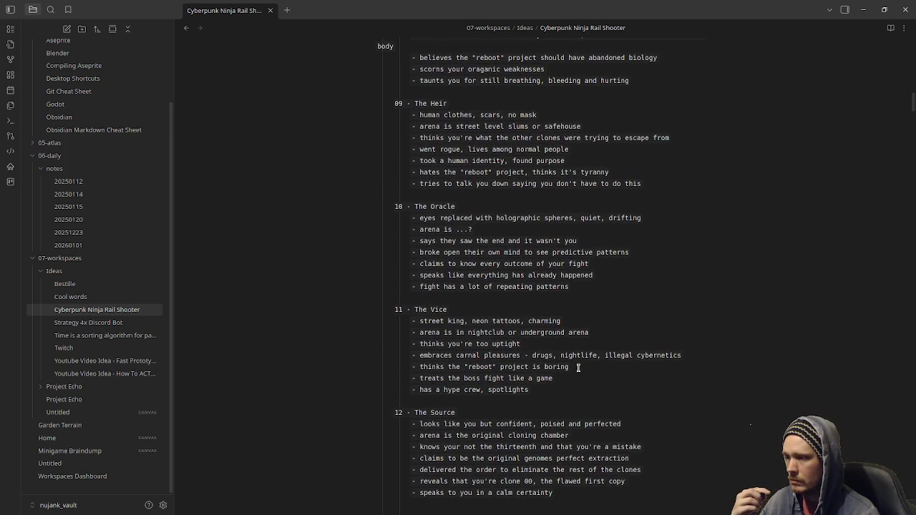
scroll(578, 367, "down", 2)
scroll(578, 367, "up", 10)
scroll(583, 363, "up", 10)
scroll(590, 357, "up", 10)
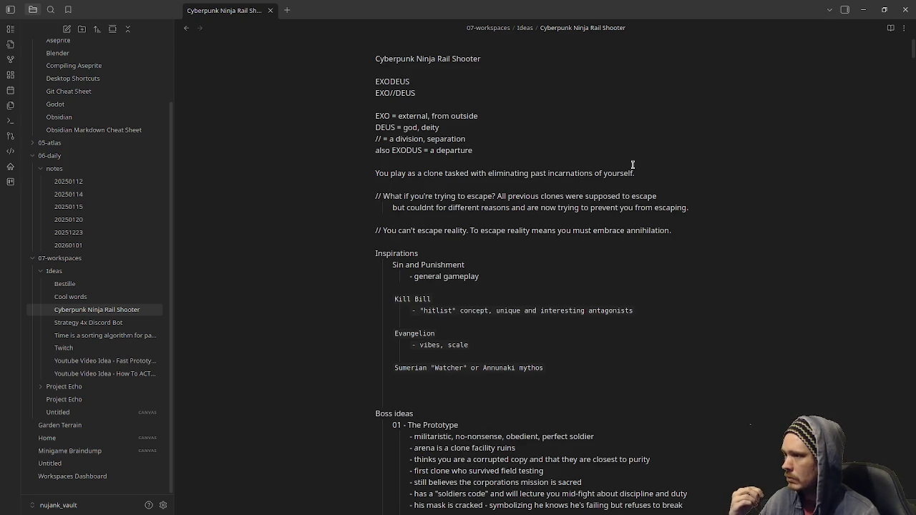
left_click(863, 9)
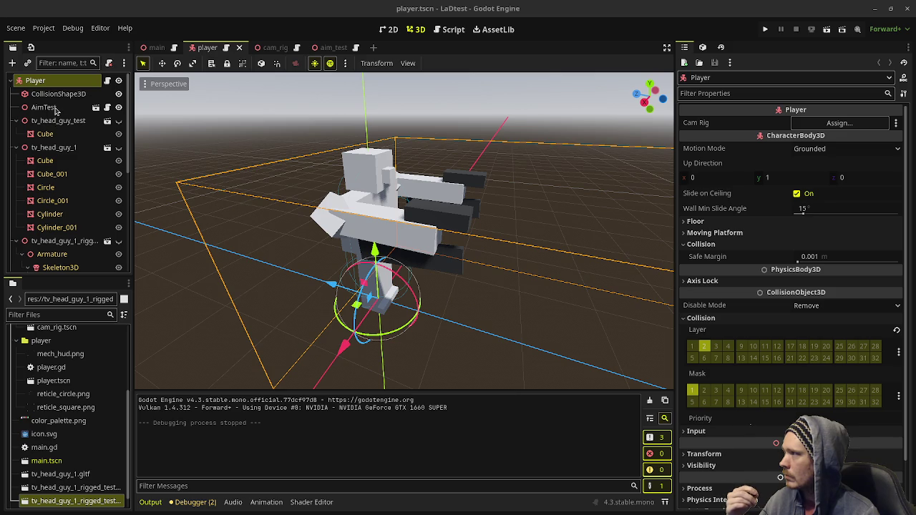
Step: Play-test the LaDtest project, stop it, and close the Godot editor
left_click(778, 29)
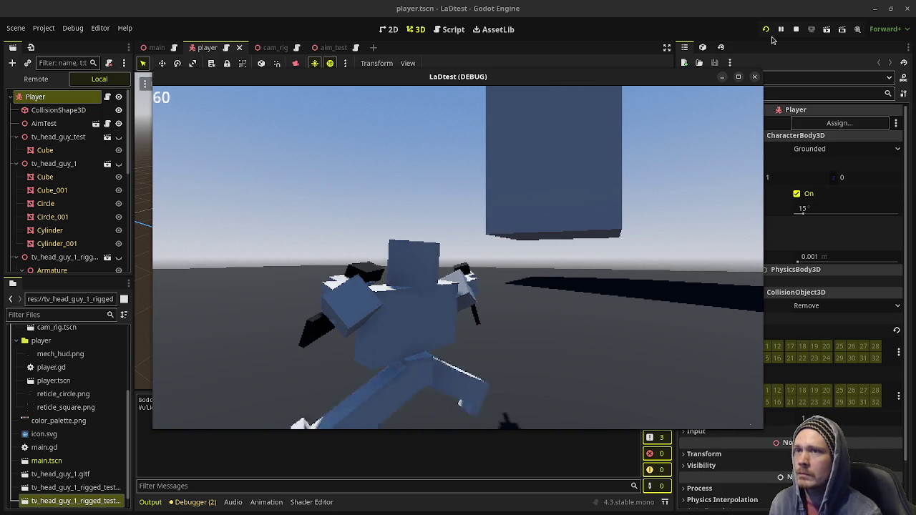
left_click(795, 30)
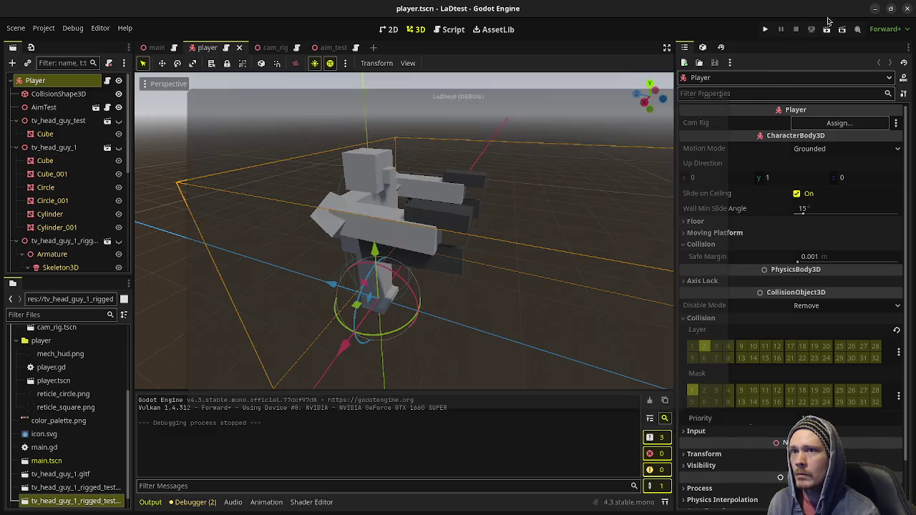
left_click(907, 9)
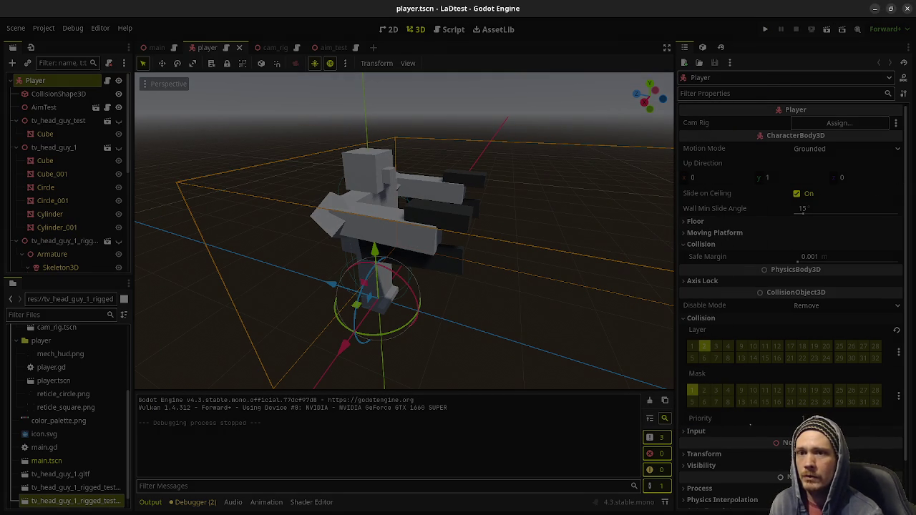
scroll(486, 371, "down", 3)
scroll(486, 371, "up", 3)
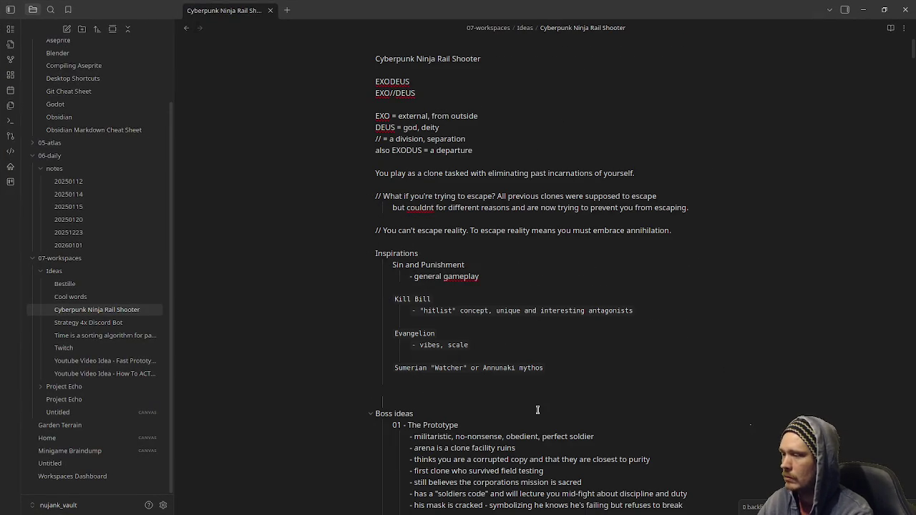
Step: Add blank lines with 'Prototype' above the Boss ideas heading, then minimize Obsidian
key("Return")
key("Return")
key("Up")
type("Prototype")
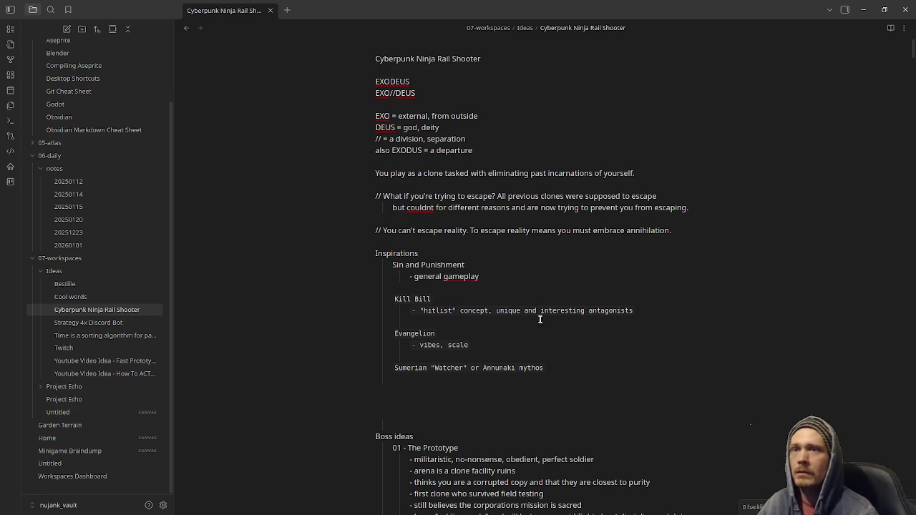
left_click(863, 9)
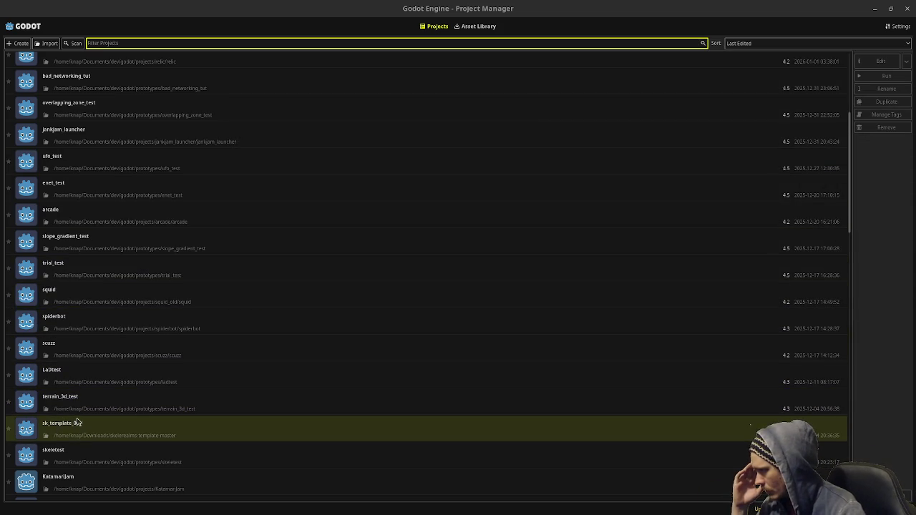
Step: Select the temp_rig_test project in the Project Manager list and open it
scroll(89, 403, "down", 2)
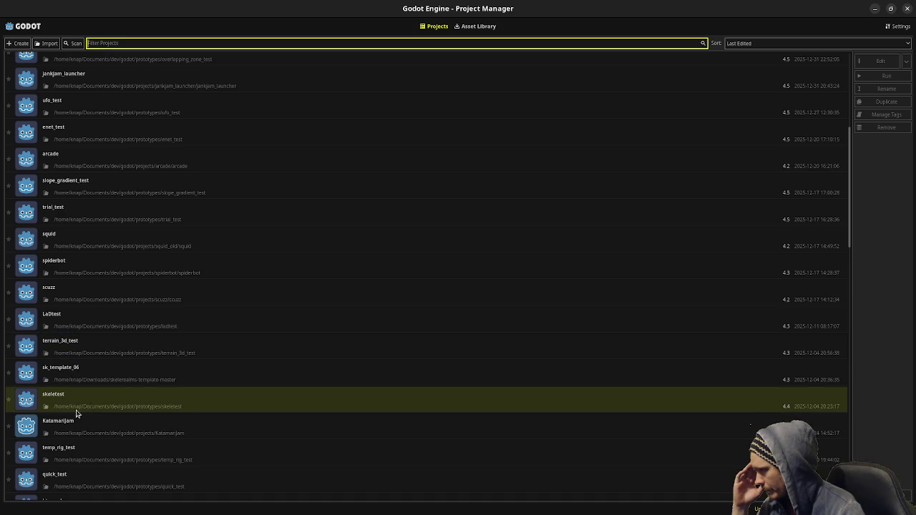
scroll(102, 425, "down", 2)
left_click(93, 397)
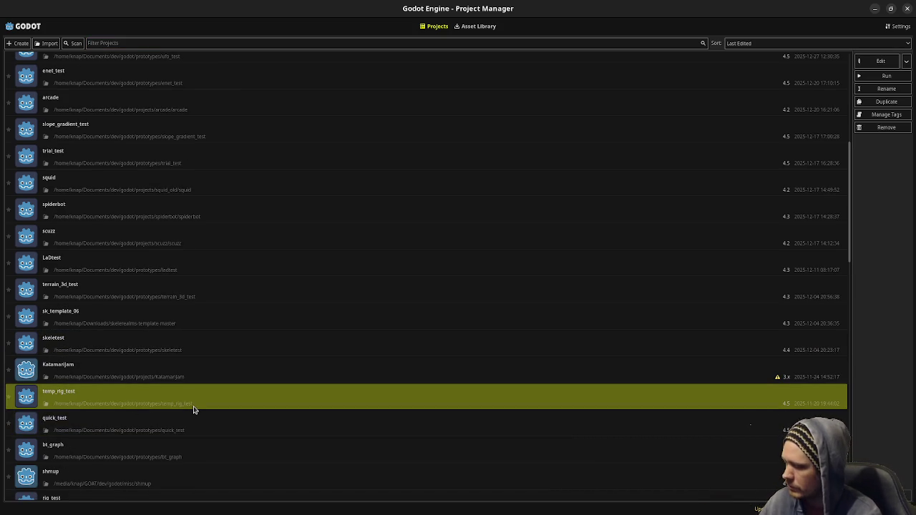
key("super")
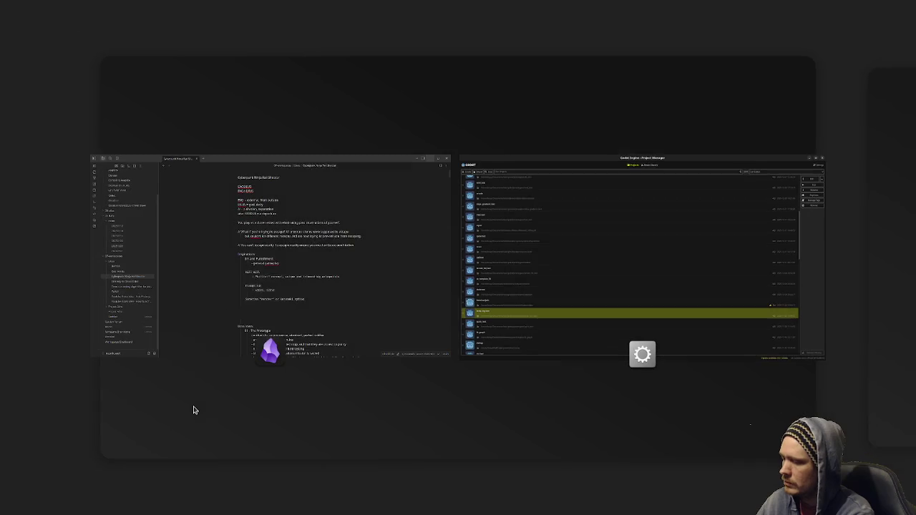
key("super")
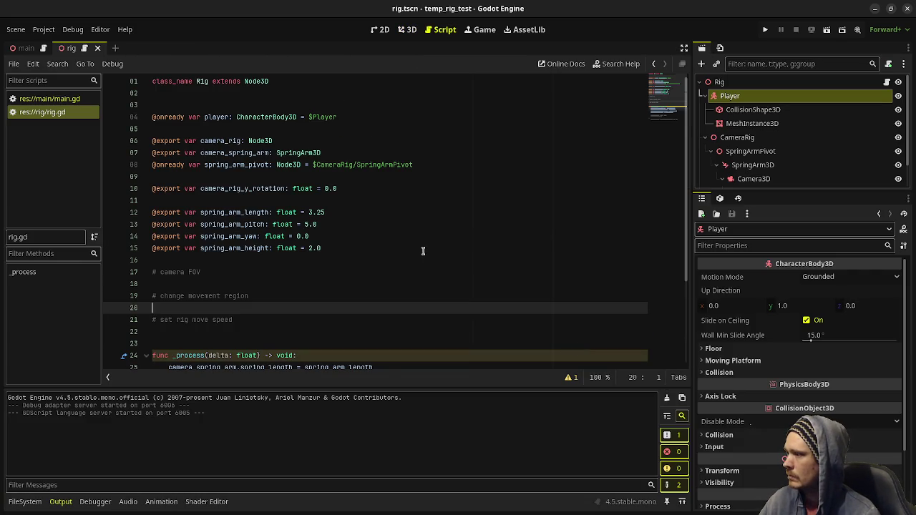
Step: View the rig scene in 3D, run temp_rig_test, then switch over to Aseprite
scroll(422, 248, "down", 2)
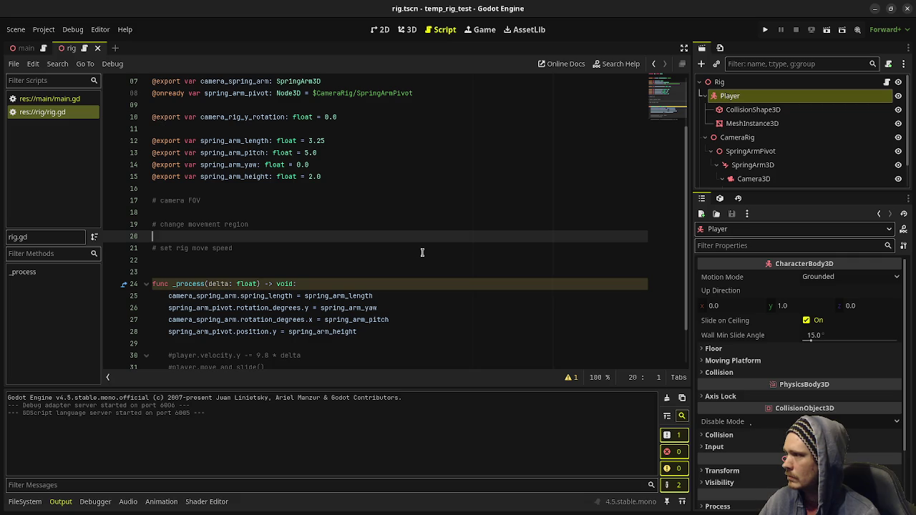
scroll(422, 252, "down", 1)
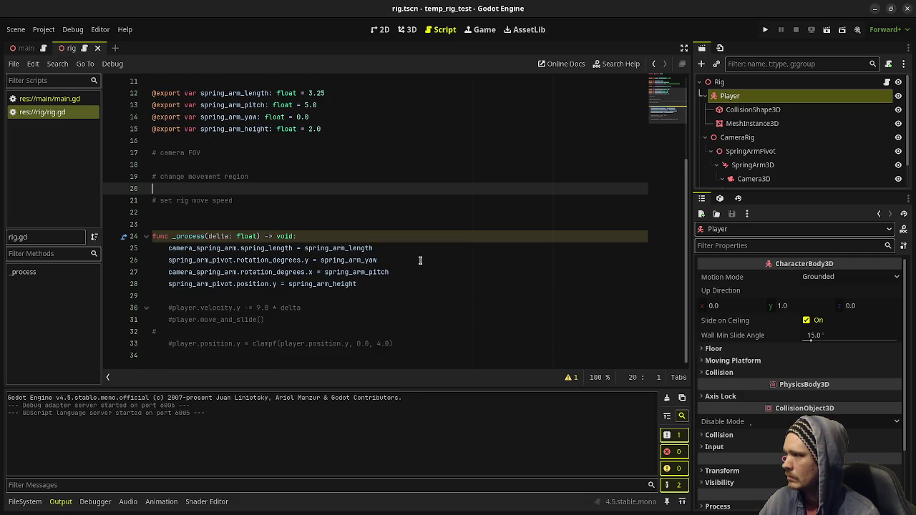
left_click(407, 29)
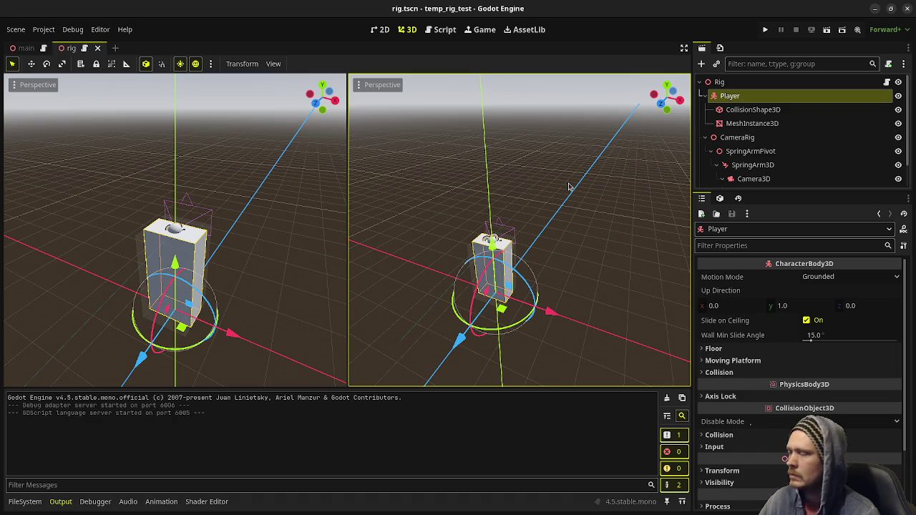
left_click(764, 30)
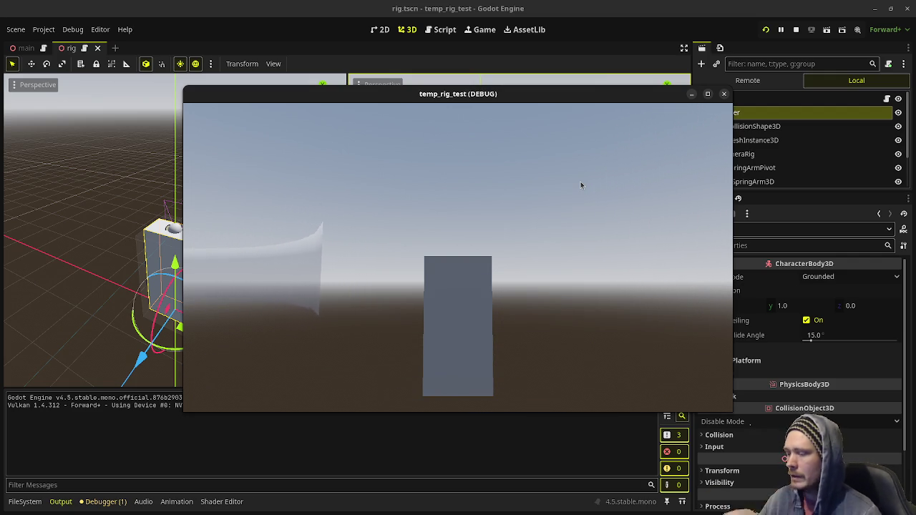
key("super+w")
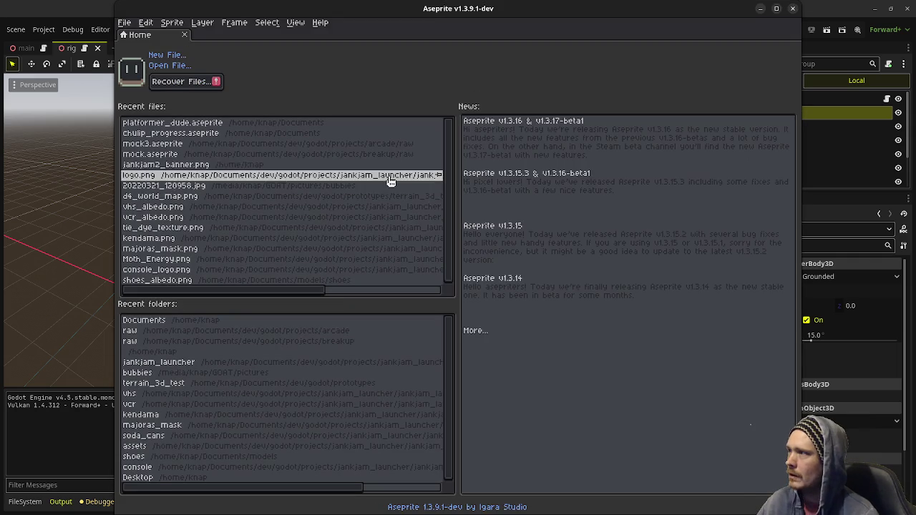
Step: Stop the Godot game, minimize Godot, and create a new 1600×1600 Aseprite sprite
left_click(74, 12)
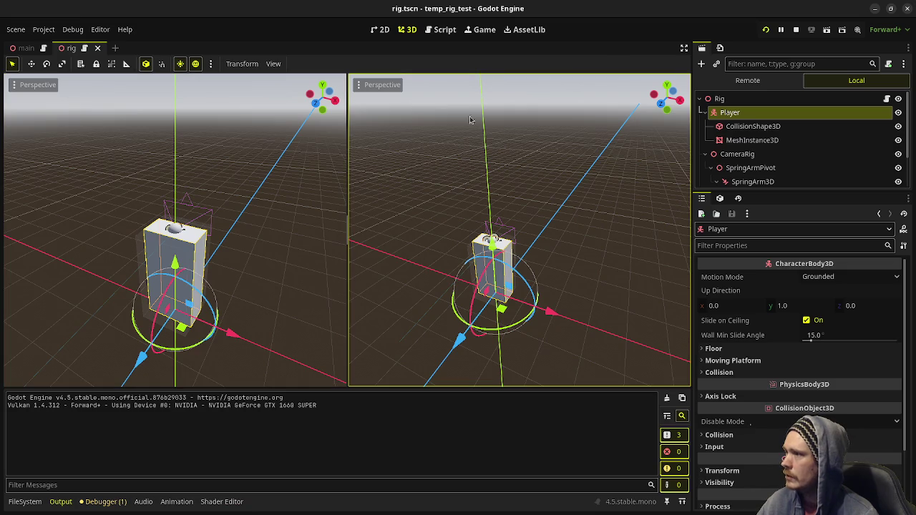
left_click(795, 29)
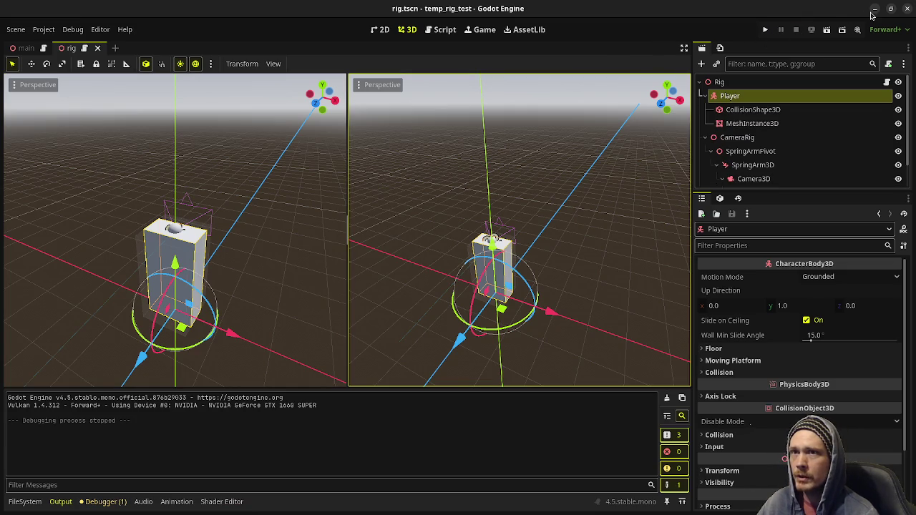
left_click(874, 10)
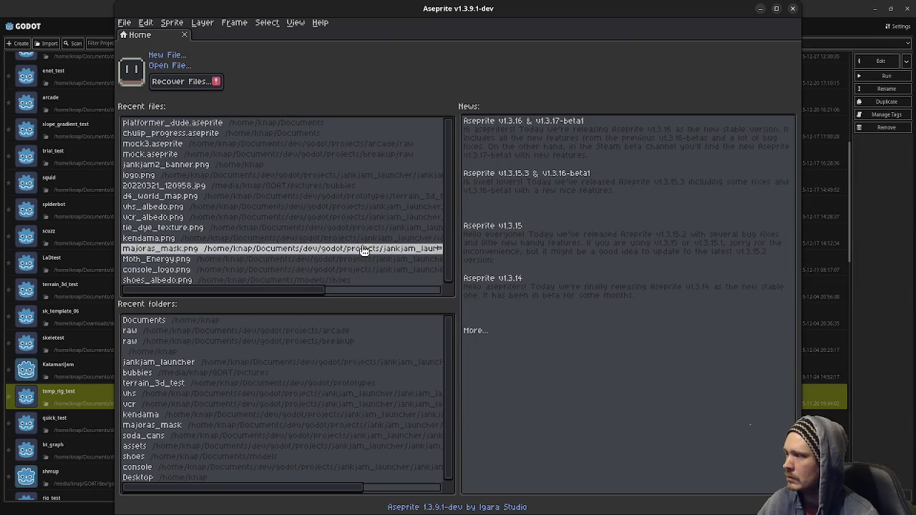
left_click(123, 22)
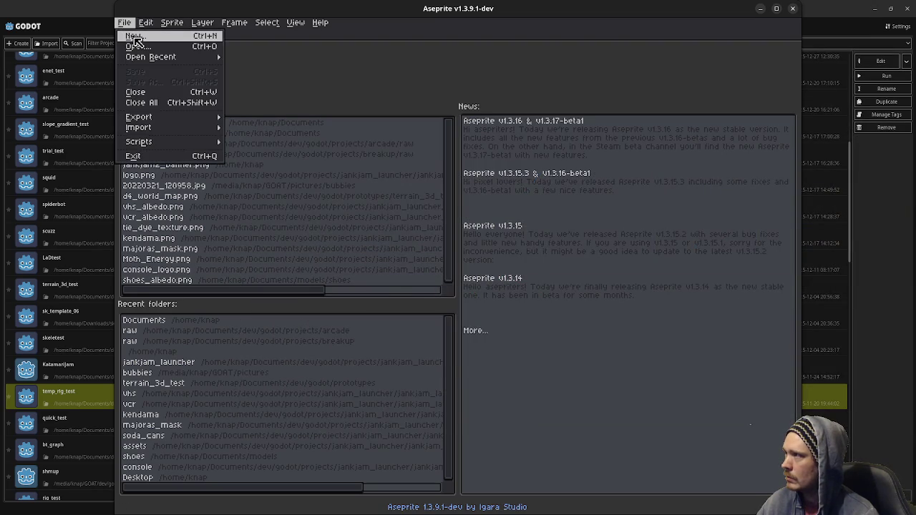
left_click(135, 35)
key("Return")
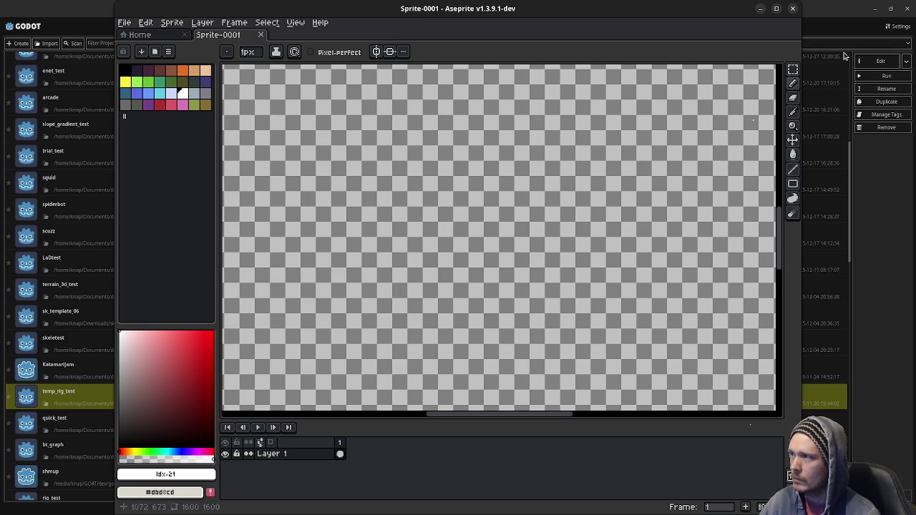
Step: Maximize Aseprite, fill the canvas dark navy, and select white as the drawing colour
left_click(775, 9)
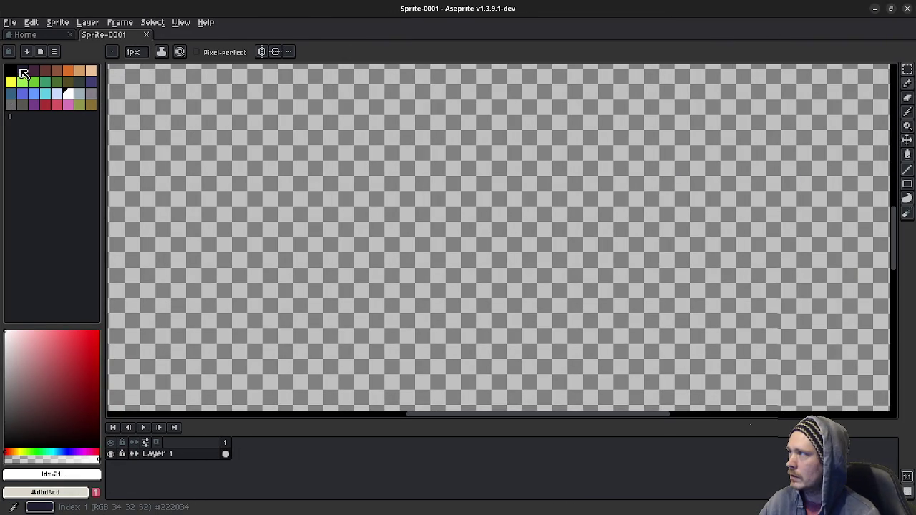
left_click(21, 69)
key("g")
key("f")
left_click(68, 93)
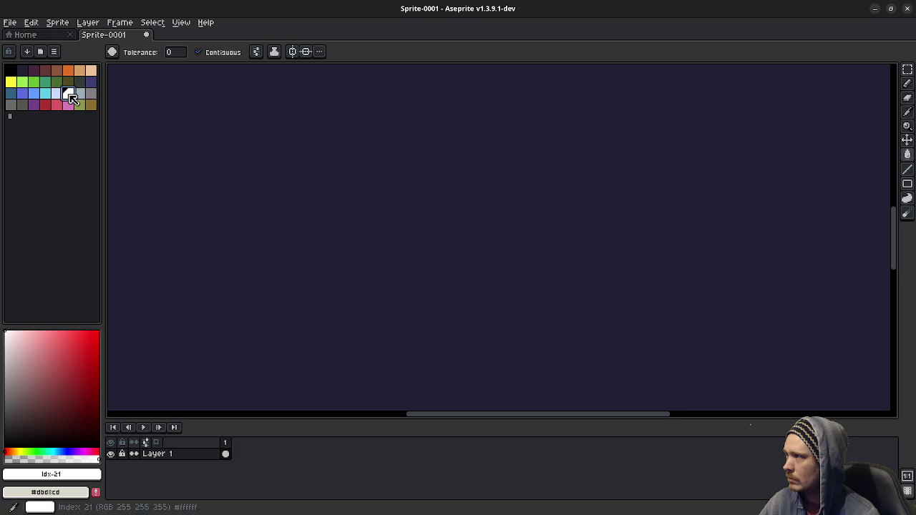
Step: Draw a long white pencil curve rising to the right and pan to frame it
key("b")
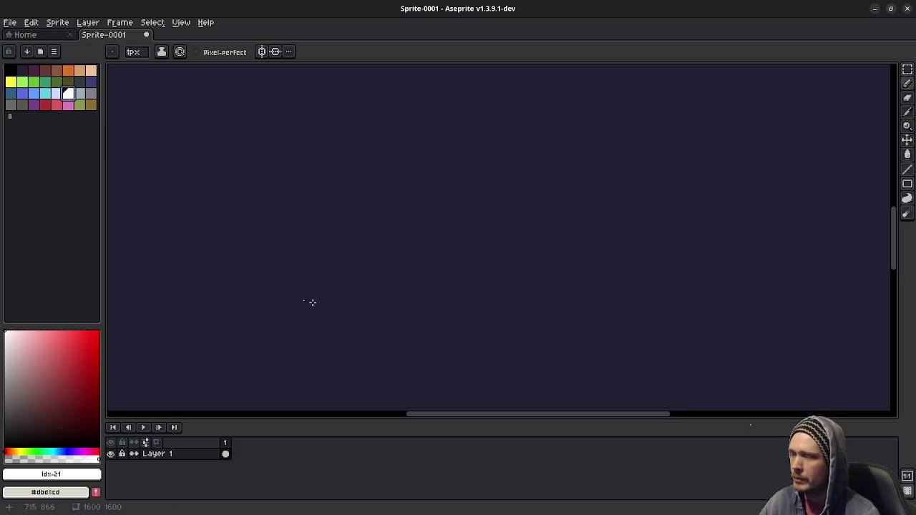
key("v")
key("b")
scroll(267, 312, "up", 1)
scroll(267, 313, "up", 2)
mouse_move(217, 312)
left_mouse_down()
mouse_move(508, 239)
mouse_move(747, 149)
left_mouse_up()
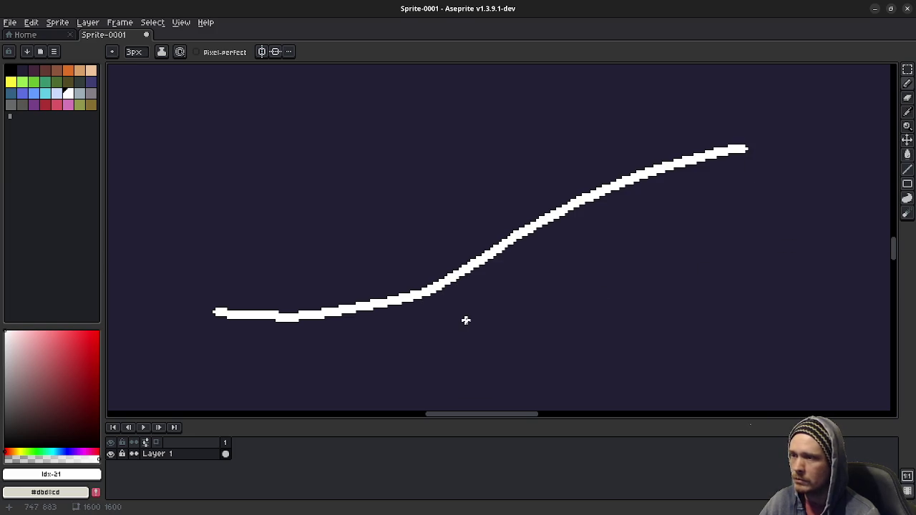
mouse_move(414, 331)
left_mouse_down()
mouse_move(511, 350)
mouse_move(517, 360)
mouse_move(422, 376)
mouse_move(460, 374)
left_mouse_up()
mouse_move(288, 329)
left_mouse_down()
mouse_move(299, 315)
mouse_move(393, 291)
mouse_move(424, 346)
left_mouse_up()
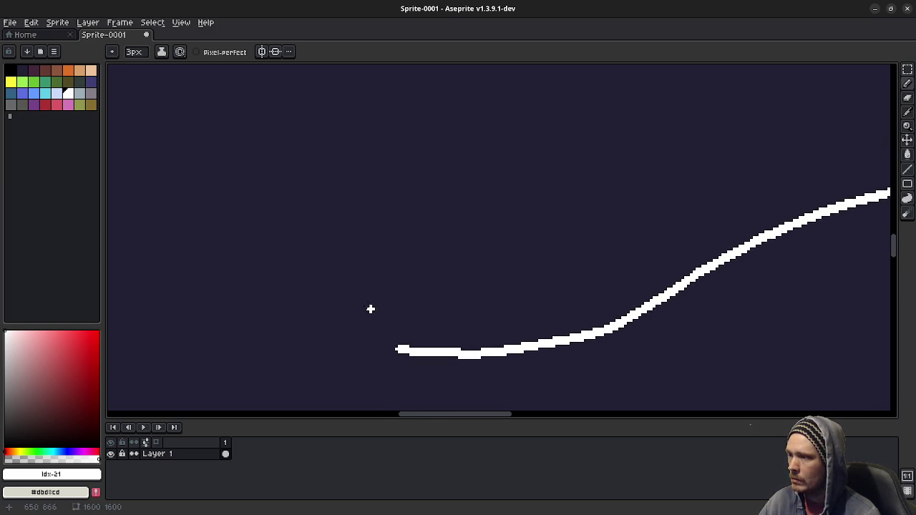
left_click_drag(389, 309, 388, 313)
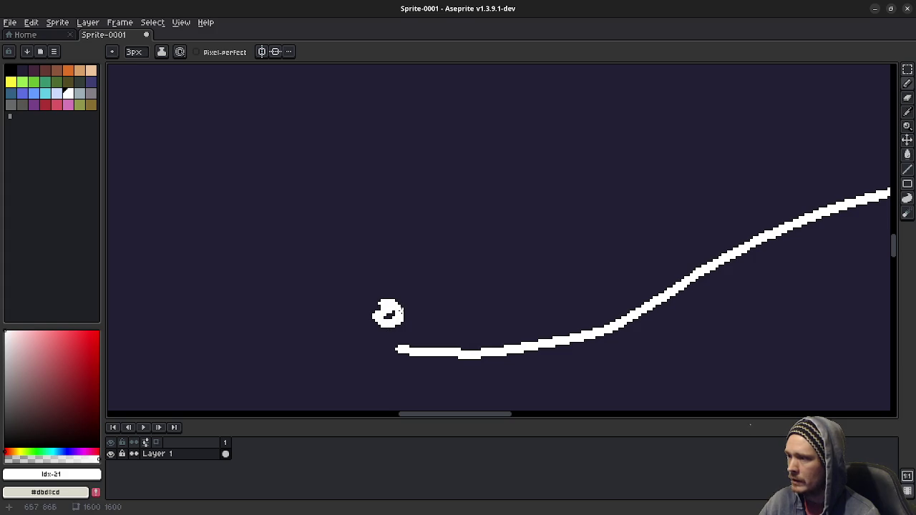
key("ctrl+z")
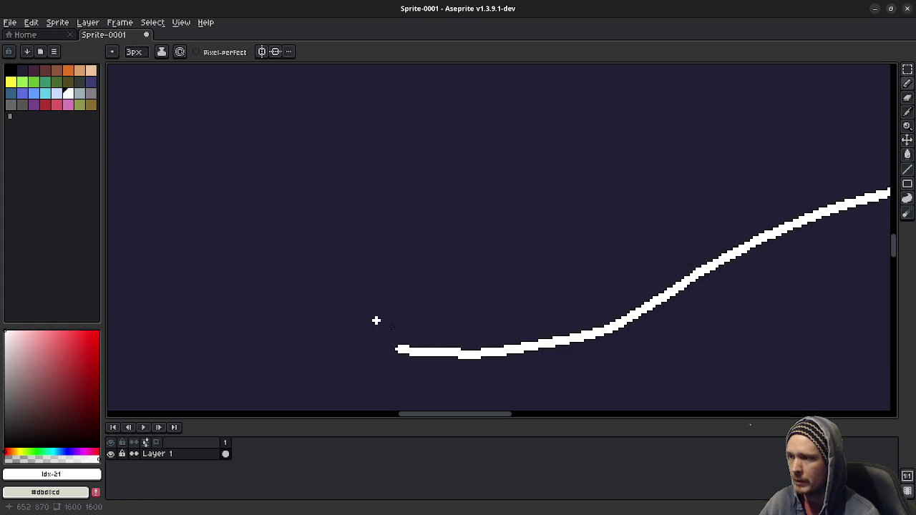
scroll(396, 314, "up", 1)
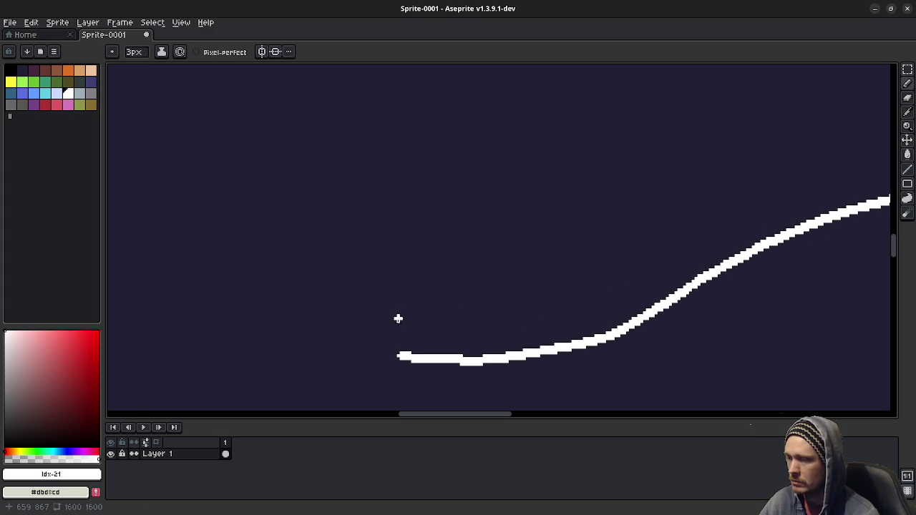
left_click_drag(477, 382, 409, 322)
Step: Switch to a 1px stroke and add a thin curve with short annotation marks
key("minus")
key("minus")
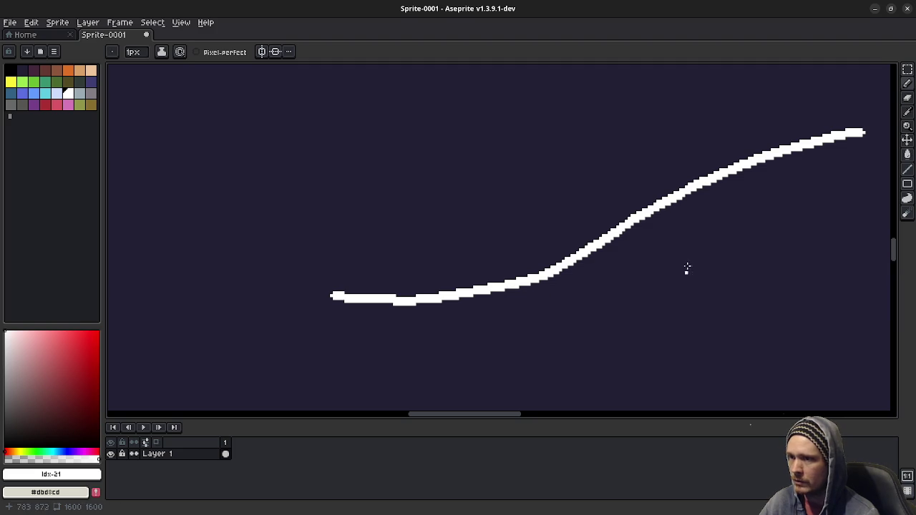
left_click_drag(685, 274, 451, 258)
scroll(506, 210, "up", 2)
mouse_move(410, 181)
left_mouse_down()
mouse_move(513, 267)
mouse_move(564, 336)
left_mouse_up()
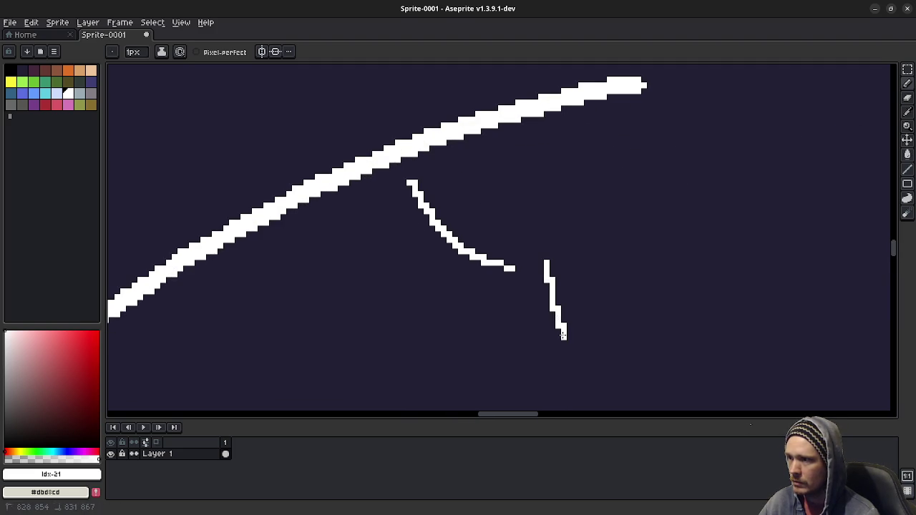
left_click_drag(548, 304, 547, 283)
mouse_move(644, 266)
left_mouse_down()
mouse_move(627, 303)
mouse_move(669, 309)
left_mouse_up()
left_click_drag(651, 208, 664, 309)
left_click_drag(651, 265, 670, 265)
mouse_move(680, 204)
left_mouse_down()
mouse_move(782, 261)
mouse_move(792, 289)
left_mouse_up()
Step: Draw a small circle and a curved arrow near the long curve's left end
mouse_move(198, 283)
left_mouse_down()
mouse_move(579, 222)
mouse_move(513, 229)
left_mouse_up()
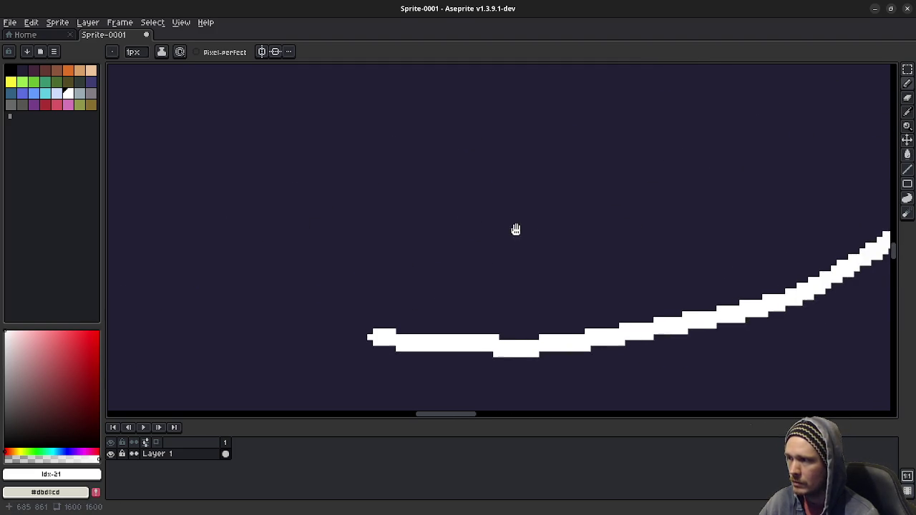
mouse_move(443, 253)
left_mouse_down()
mouse_move(451, 292)
mouse_move(422, 249)
left_mouse_up()
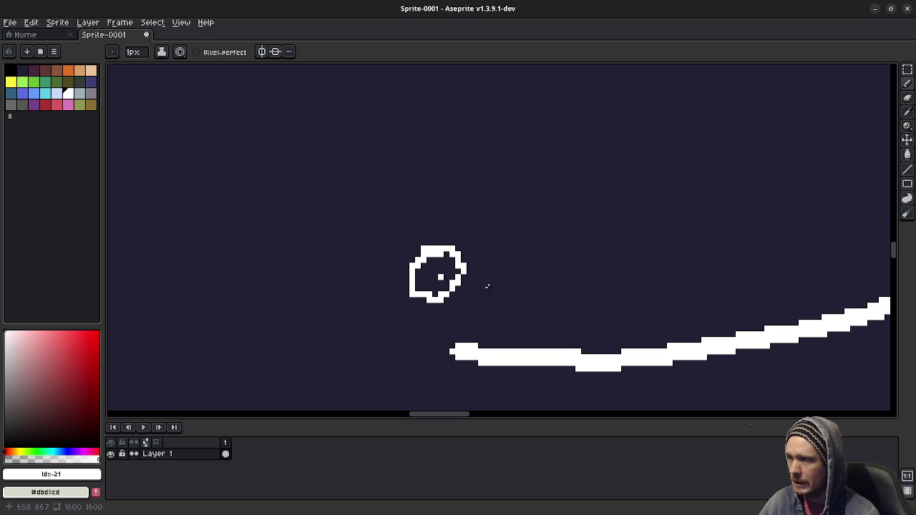
left_click_drag(447, 306, 555, 222)
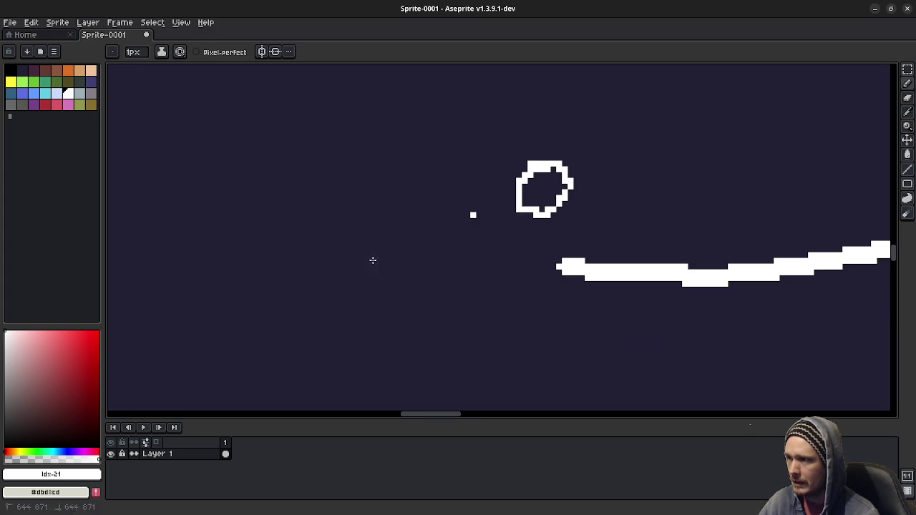
left_click_drag(473, 214, 347, 339)
left_click_drag(372, 313, 350, 336)
left_click_drag(425, 215, 455, 254)
scroll(455, 254, "down", 3)
Step: Hand-letter the words 'Path Follow' in thin white pixels below the arrow
mouse_move(341, 256)
left_mouse_down()
mouse_move(360, 347)
mouse_move(349, 322)
left_mouse_up()
mouse_move(439, 309)
left_mouse_down()
mouse_move(423, 332)
mouse_move(461, 326)
left_mouse_up()
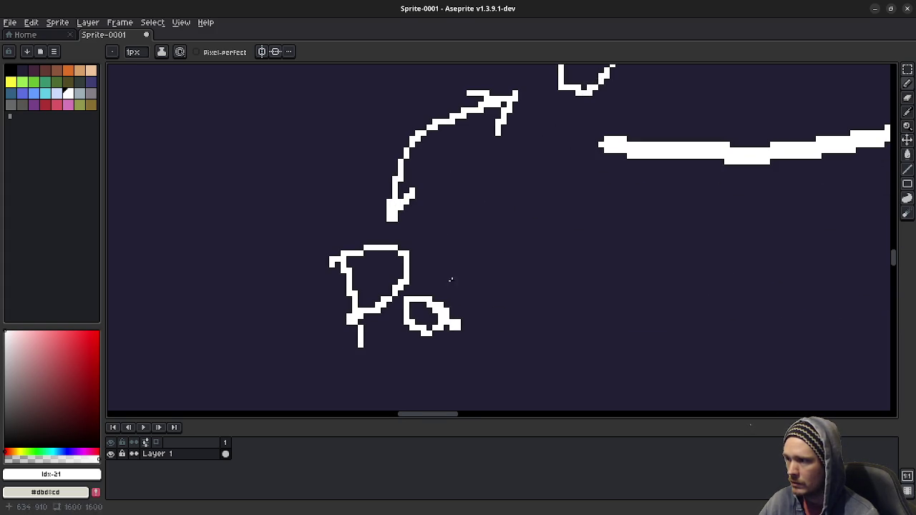
left_click_drag(439, 234, 476, 329)
left_click_drag(425, 301, 477, 281)
left_click_drag(455, 249, 525, 304)
scroll(501, 300, "down", 3)
mouse_move(356, 284)
left_mouse_down()
mouse_move(382, 359)
mouse_move(411, 279)
left_mouse_up()
mouse_move(368, 331)
left_mouse_down()
mouse_move(418, 319)
mouse_move(428, 306)
left_mouse_up()
left_click_drag(442, 272, 474, 328)
left_click_drag(453, 268, 482, 320)
mouse_move(500, 281)
left_mouse_down()
mouse_move(493, 315)
mouse_move(544, 294)
mouse_move(570, 263)
left_mouse_up()
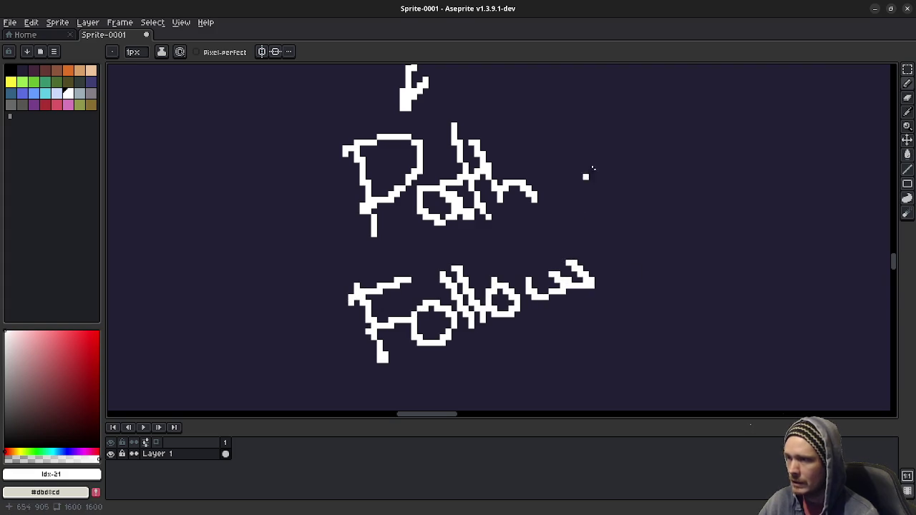
Step: Pan the canvas and start a box outline with two converging edges
scroll(591, 171, "up", 2)
scroll(537, 274, "up", 3)
scroll(473, 255, "up", 2)
scroll(472, 255, "left", 2)
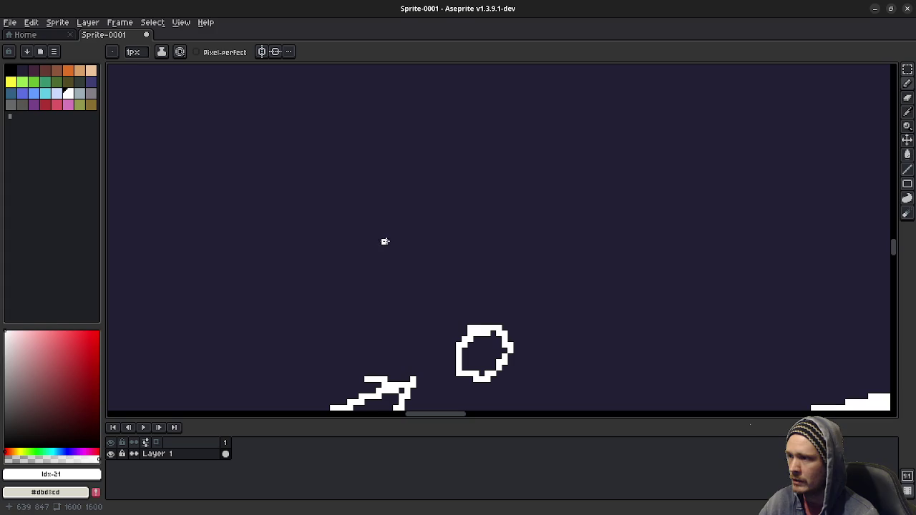
mouse_move(360, 235)
left_mouse_down()
mouse_move(553, 278)
mouse_move(466, 184)
mouse_move(492, 180)
mouse_move(717, 238)
mouse_move(568, 299)
left_mouse_up()
Step: Sketch the box floor's thickness and vertical edges, undo them, and re-frame the diamond
mouse_move(355, 229)
left_mouse_down()
mouse_move(600, 295)
mouse_move(607, 322)
mouse_move(716, 262)
left_mouse_up()
mouse_move(366, 239)
left_mouse_down()
mouse_move(366, 262)
mouse_move(604, 319)
left_mouse_up()
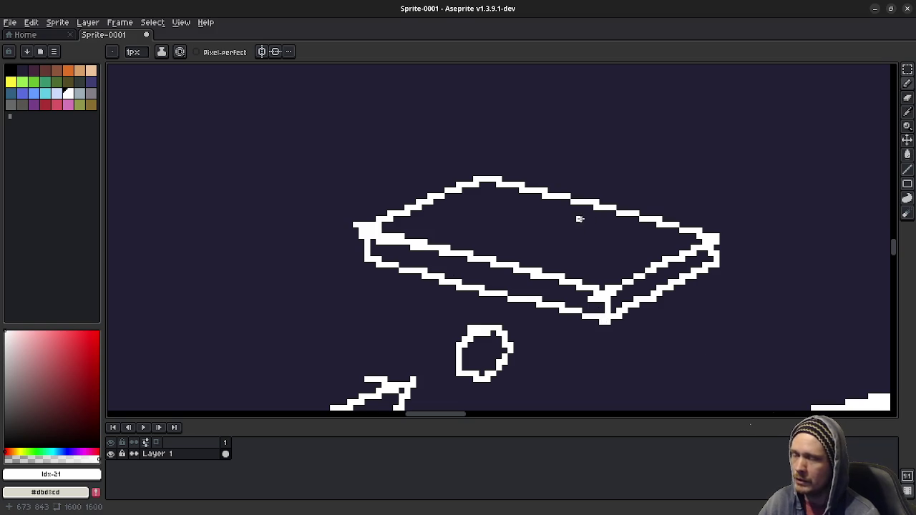
mouse_move(466, 237)
left_mouse_down()
mouse_move(487, 221)
mouse_move(520, 225)
left_mouse_up()
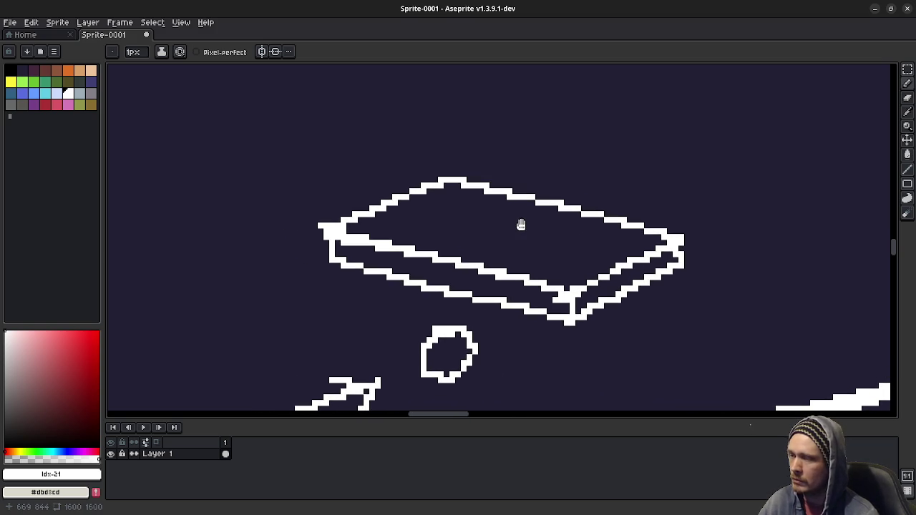
key("ctrl+z")
key("ctrl+z")
key("ctrl+z")
key("ctrl+z")
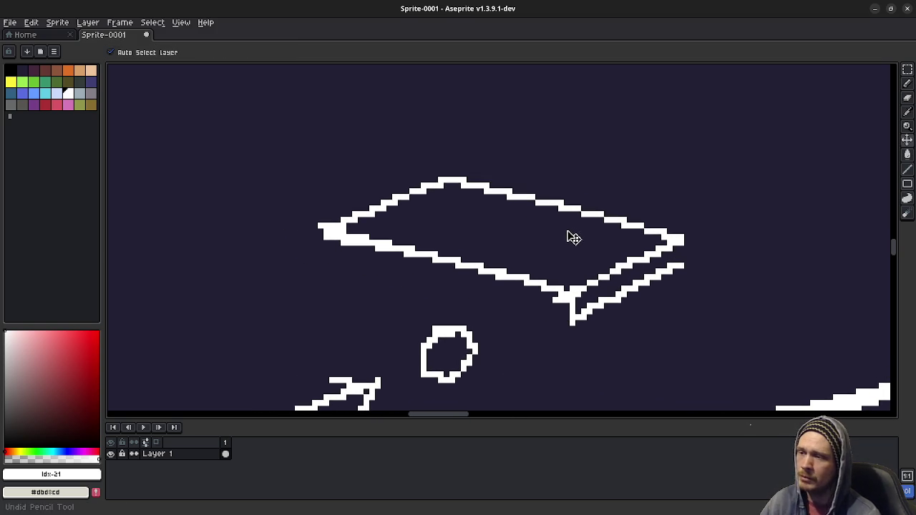
key("ctrl+z")
key("ctrl+z")
left_click_drag(536, 253, 515, 251)
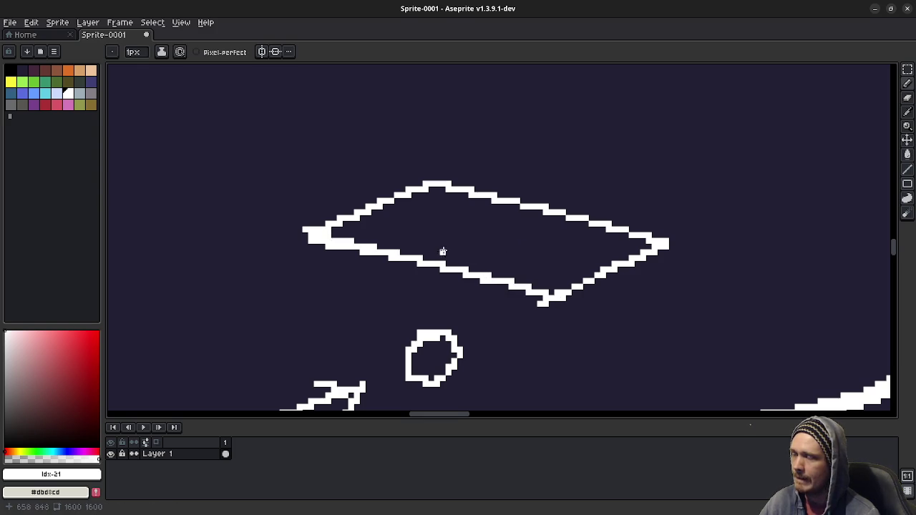
mouse_move(470, 296)
left_mouse_down()
mouse_move(546, 226)
mouse_move(534, 212)
mouse_move(505, 262)
mouse_move(490, 321)
left_mouse_up()
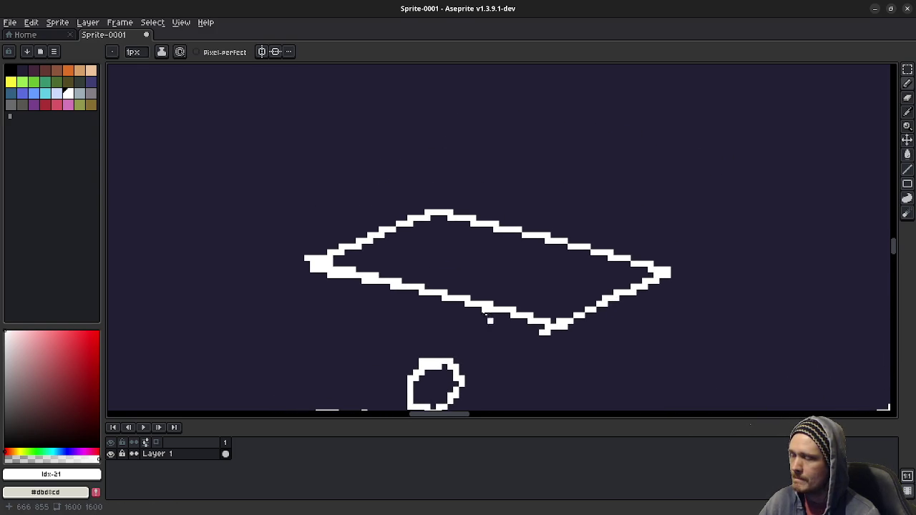
mouse_move(334, 251)
left_mouse_down()
mouse_move(310, 307)
mouse_move(288, 153)
mouse_move(387, 129)
left_mouse_up()
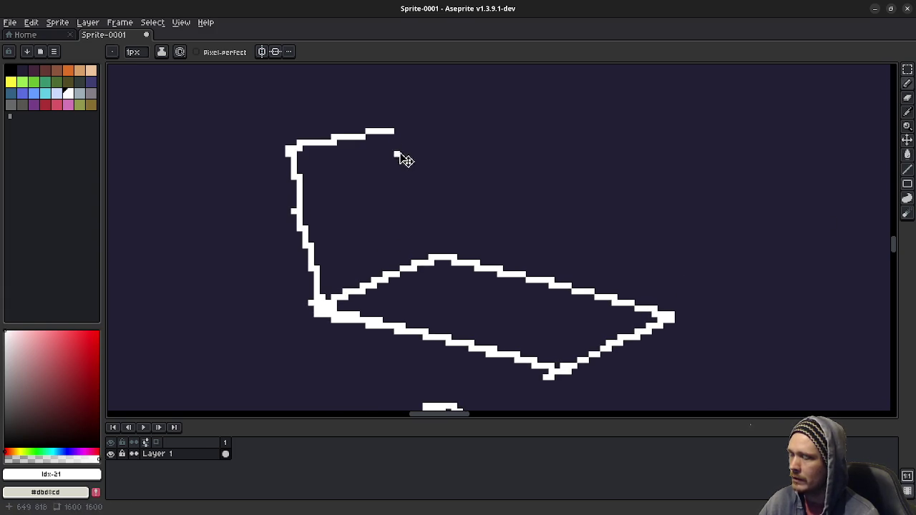
Step: Redraw the white box's top edges, right verticals, inner divider and floor line
key("ctrl+z")
mouse_move(294, 152)
left_mouse_down()
mouse_move(376, 115)
mouse_move(689, 188)
mouse_move(676, 282)
left_mouse_up()
left_click_drag(539, 216, 562, 355)
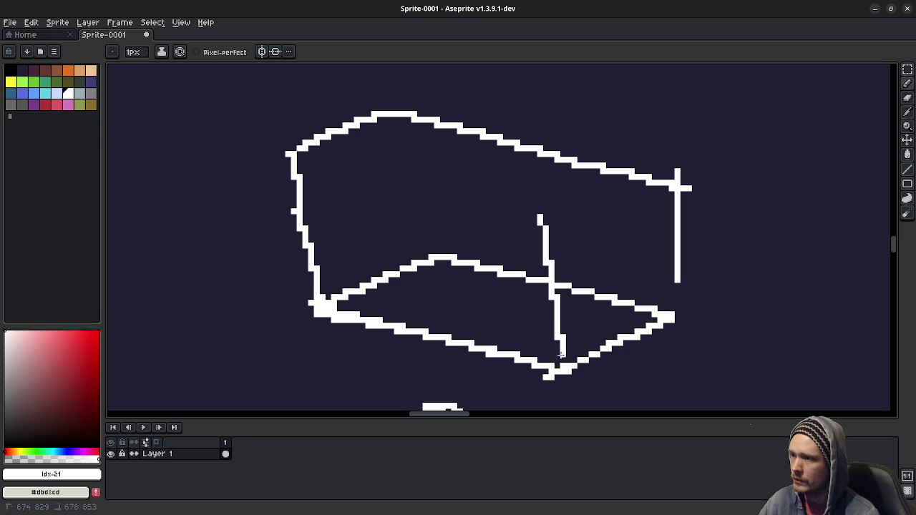
left_click_drag(542, 213, 672, 183)
left_click_drag(298, 159, 541, 218)
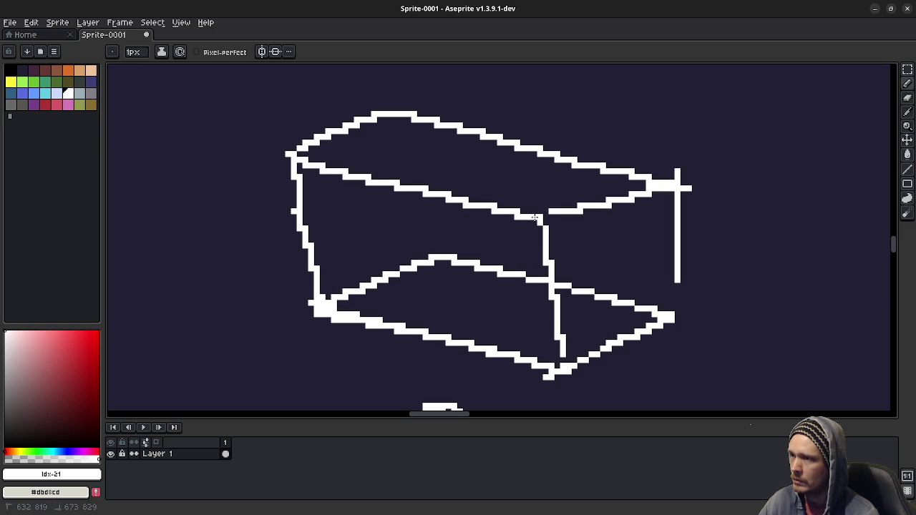
left_click_drag(682, 267, 676, 322)
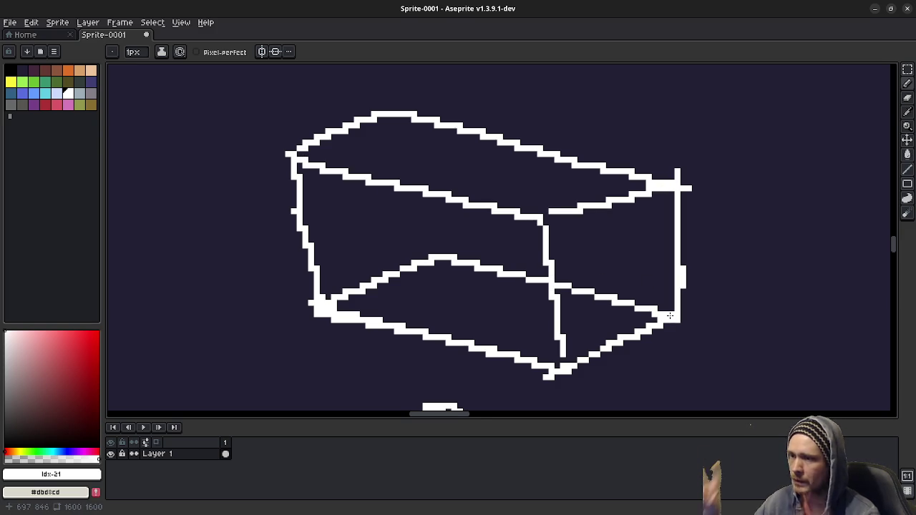
left_click_drag(435, 255, 401, 113)
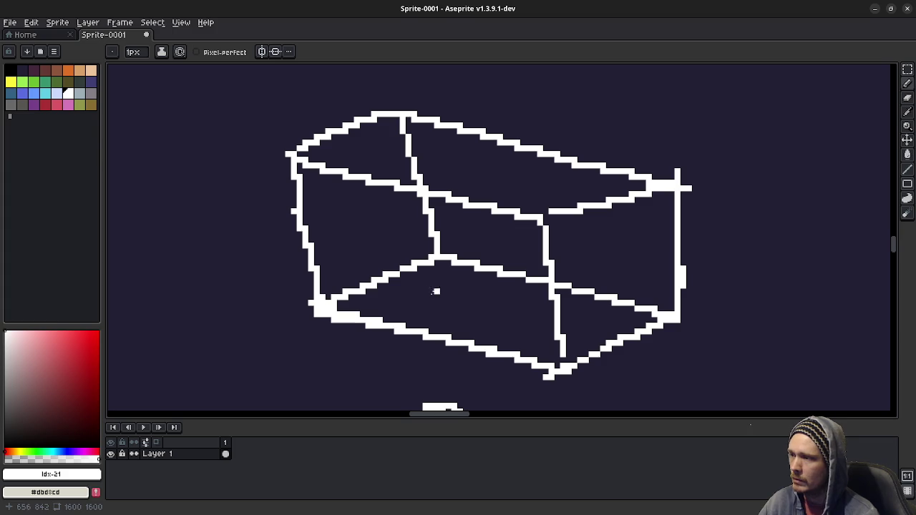
left_click_drag(373, 275, 611, 342)
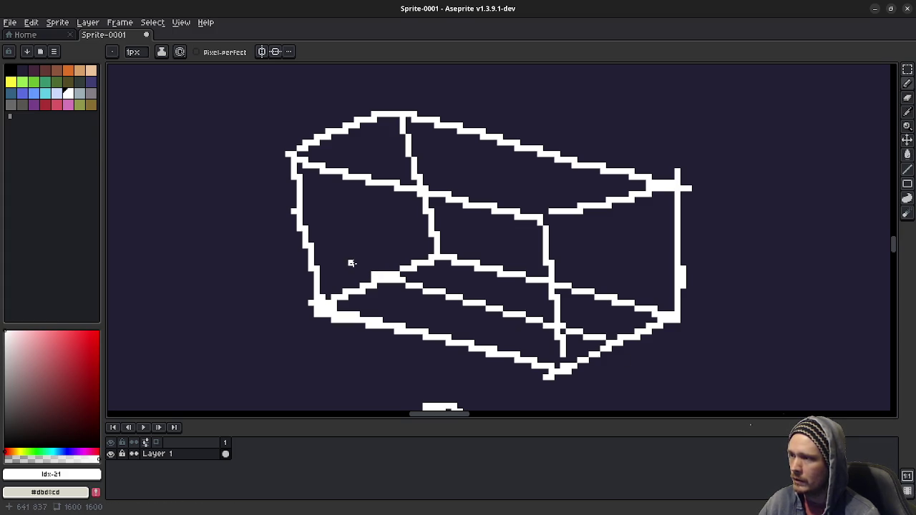
Step: Trace a pink inner frame across the box floor, left side, top and right side
left_click(57, 105)
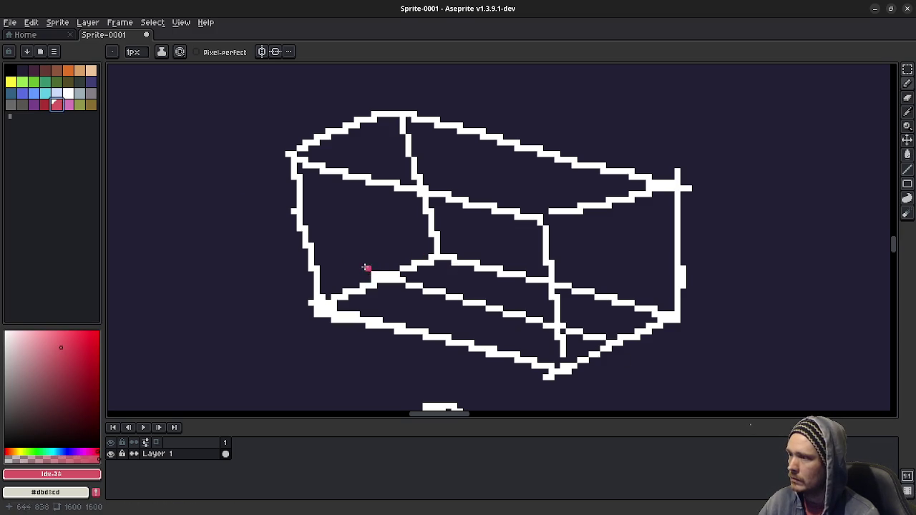
left_click_drag(374, 275, 613, 347)
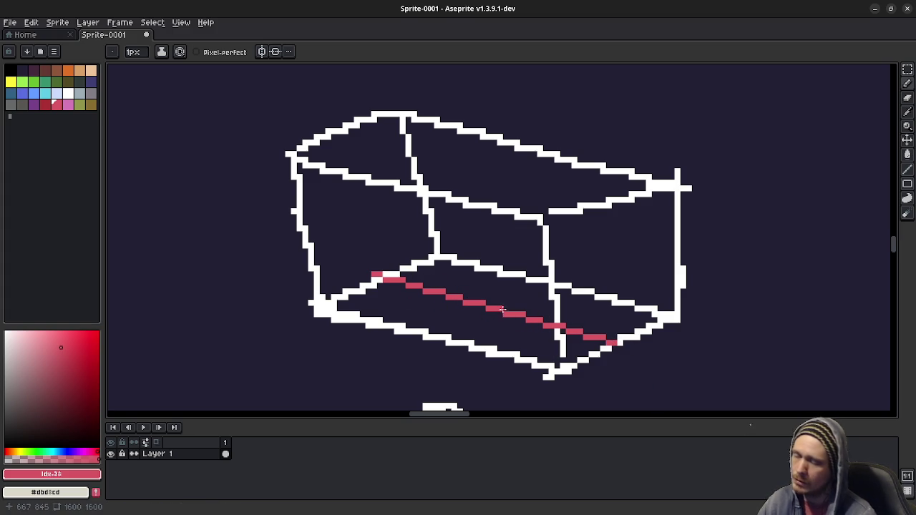
key("ctrl+z")
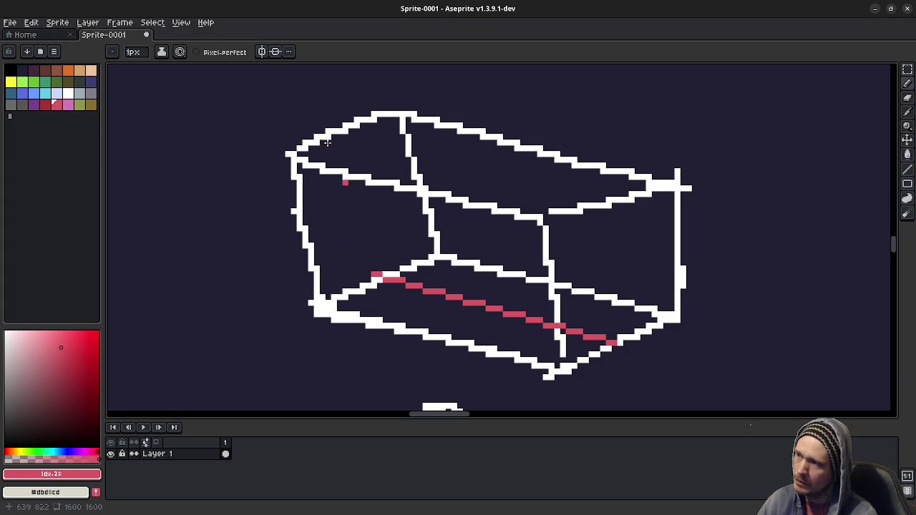
left_click(340, 133, "shift")
left_click(605, 201, "shift")
left_click(613, 342, "shift")
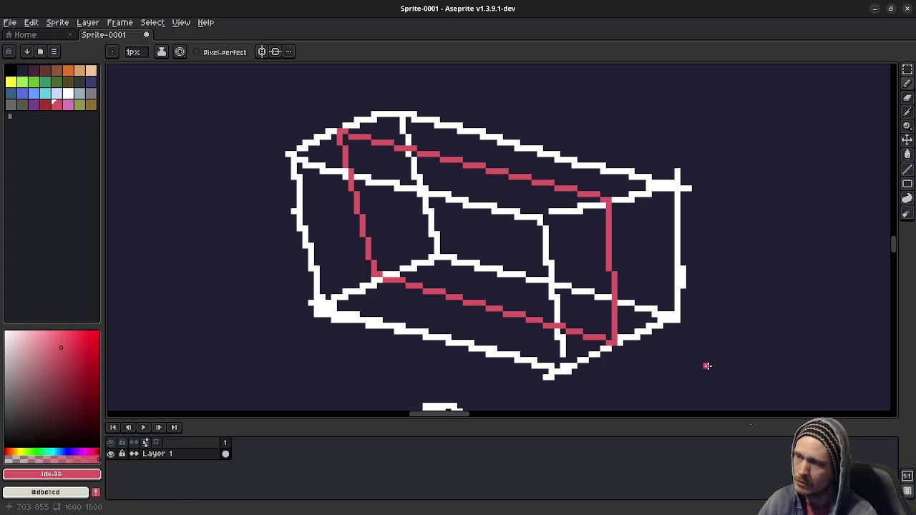
left_click(34, 93)
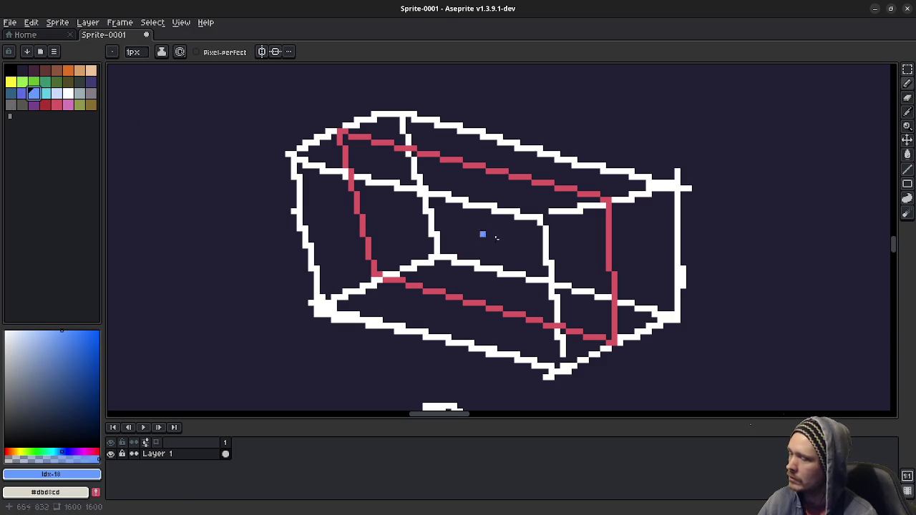
Step: Paint a blue stick figure's head, body, legs and arms inside the box, then zoom out
mouse_move(472, 228)
left_mouse_down()
mouse_move(447, 242)
mouse_move(465, 236)
mouse_move(462, 299)
mouse_move(436, 309)
mouse_move(485, 309)
left_mouse_up()
mouse_move(462, 259)
left_mouse_down()
mouse_move(443, 273)
mouse_move(496, 275)
left_mouse_up()
left_click(505, 286)
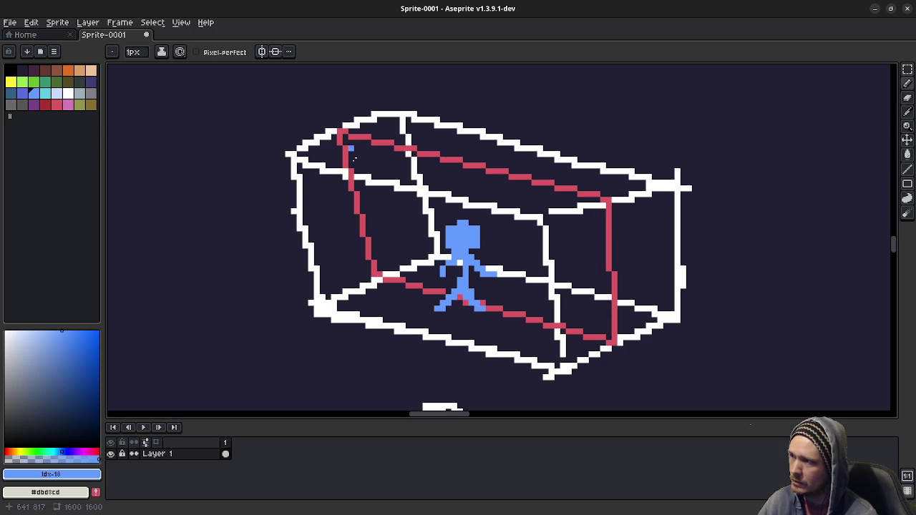
scroll(619, 332, "down", 1)
scroll(608, 286, "down", 1)
mouse_move(598, 226)
left_mouse_down()
mouse_move(536, 278)
mouse_move(506, 277)
left_mouse_up()
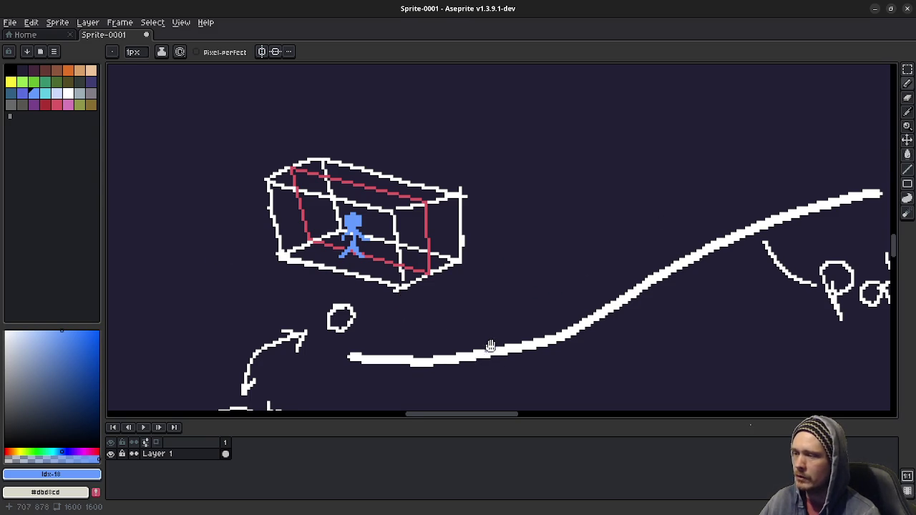
Step: Zoom into the box sketch, then switch to the Sin and Punishment longplay on YouTube
scroll(501, 322, "left", 1)
scroll(429, 290, "up", 3)
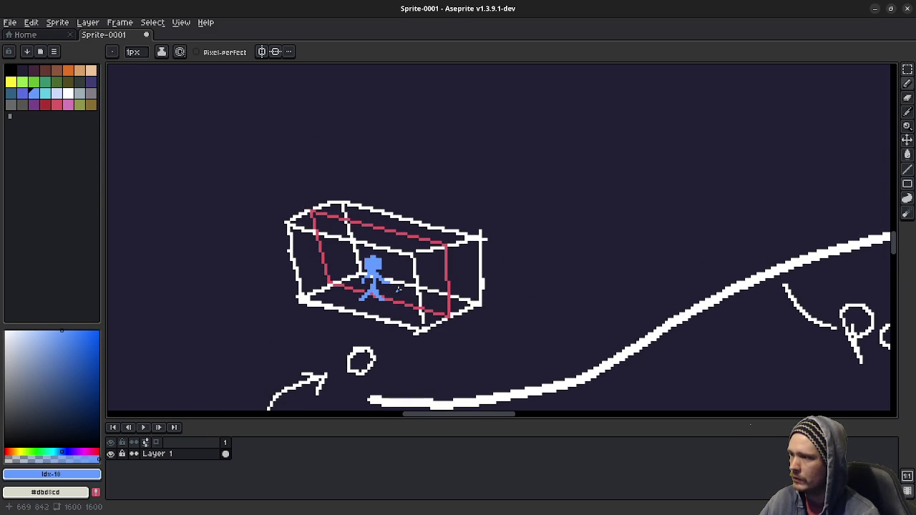
scroll(397, 289, "up", 1)
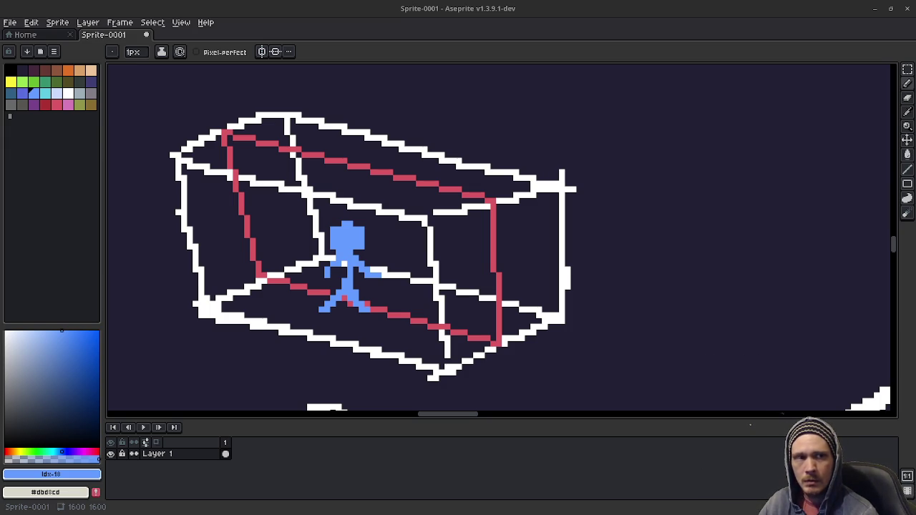
key("alt+Tab")
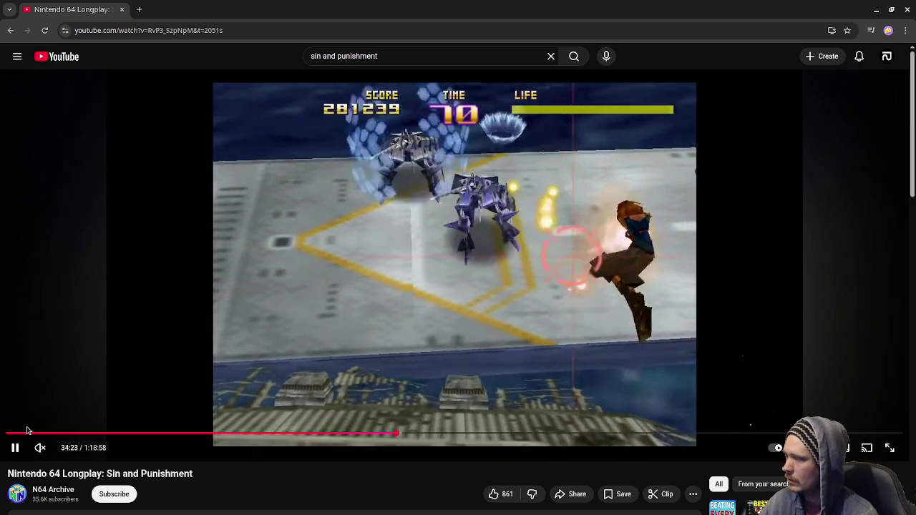
Step: Dismiss the Premium offer and scrub the longplay from its start into the grassland stage
left_click(22, 434)
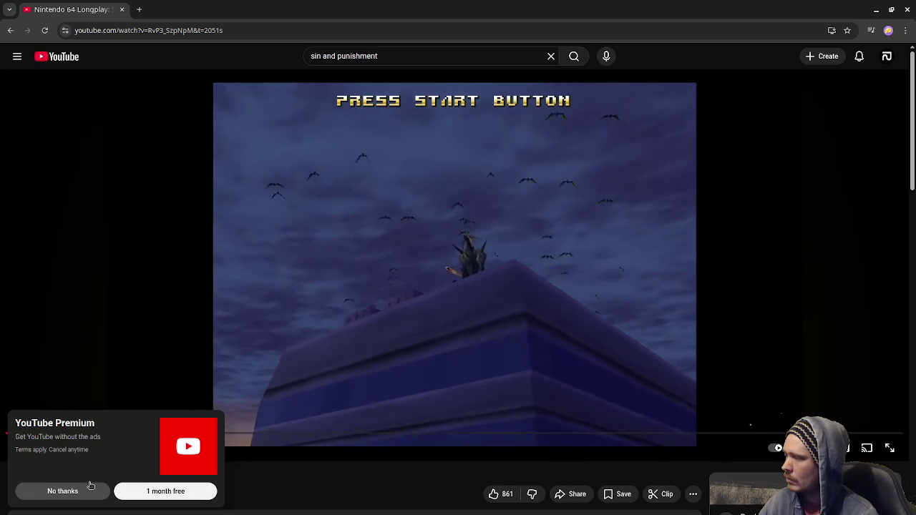
left_click(91, 485)
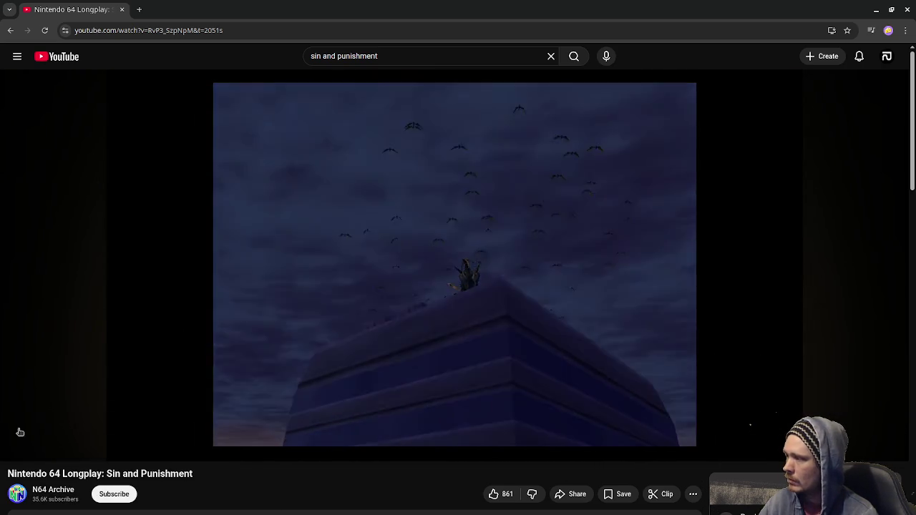
left_click(19, 433)
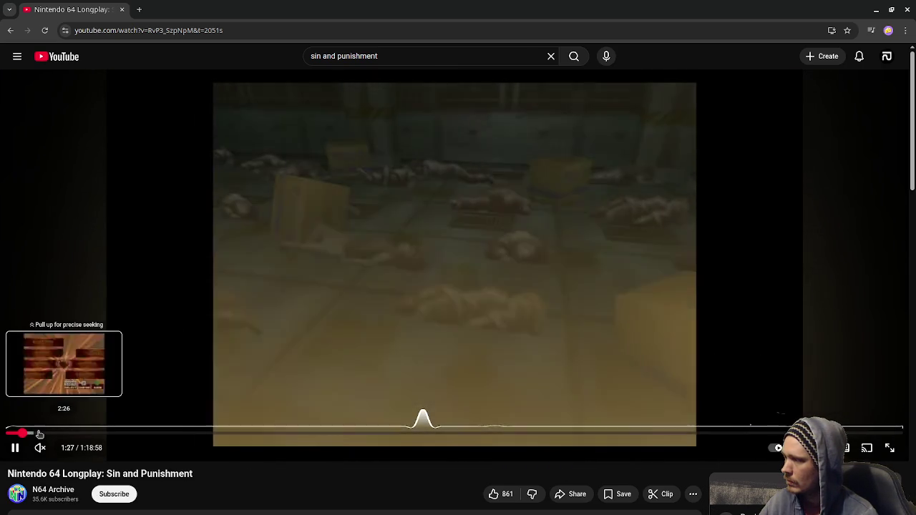
left_click(38, 434)
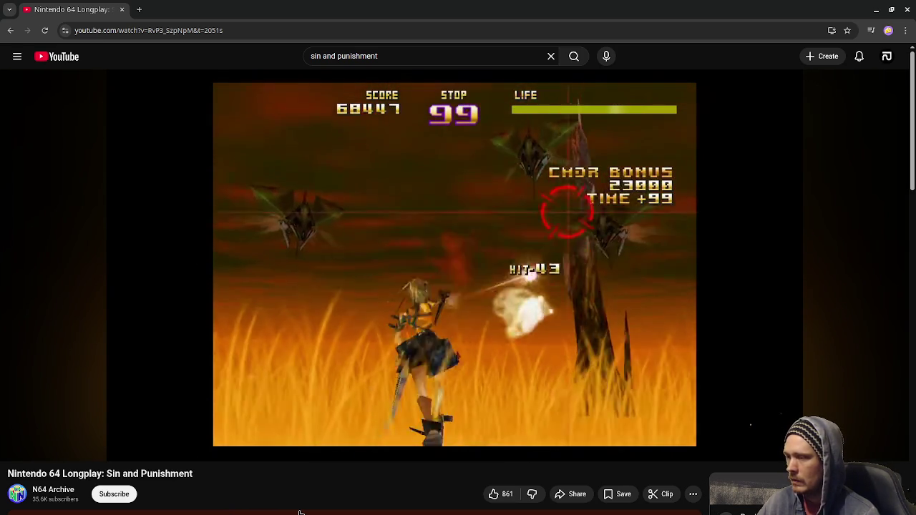
left_click(562, 317)
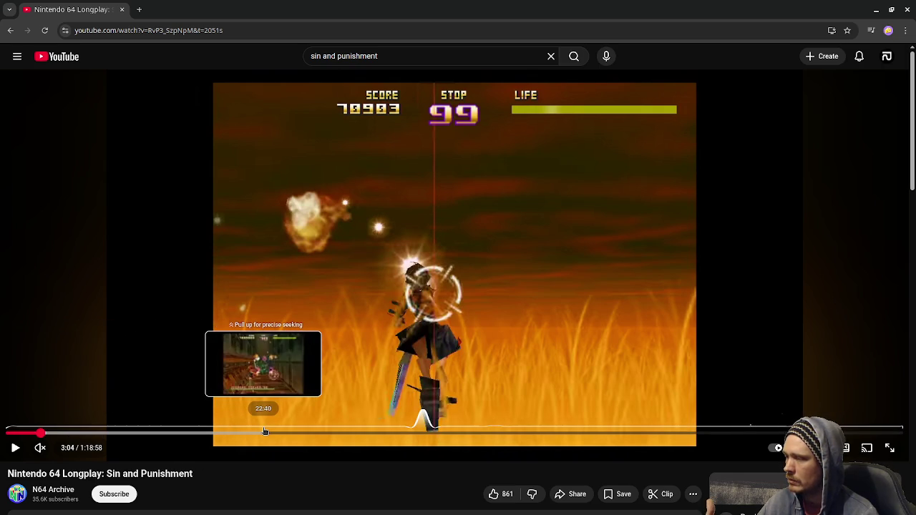
Step: Seek the longplay ahead to 28:38, then 35:48, and play it briefly
left_click_drag(265, 432, 331, 434)
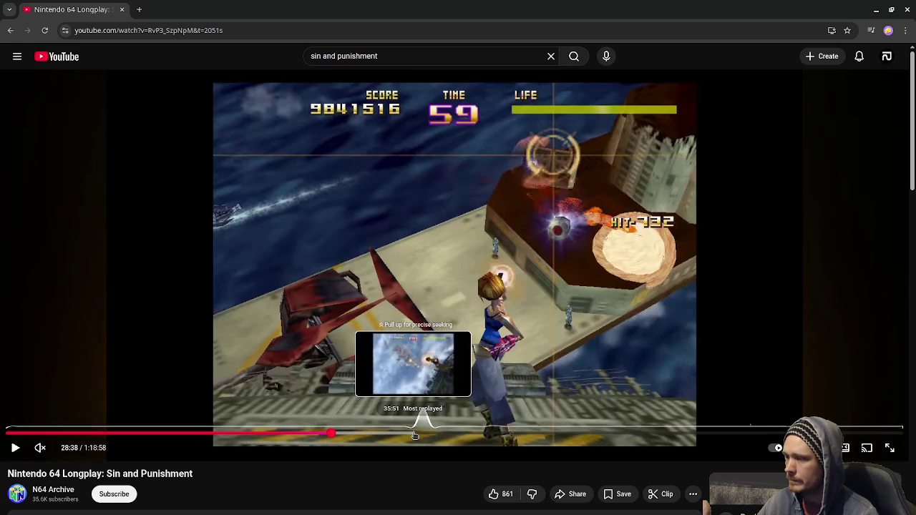
left_click(414, 435)
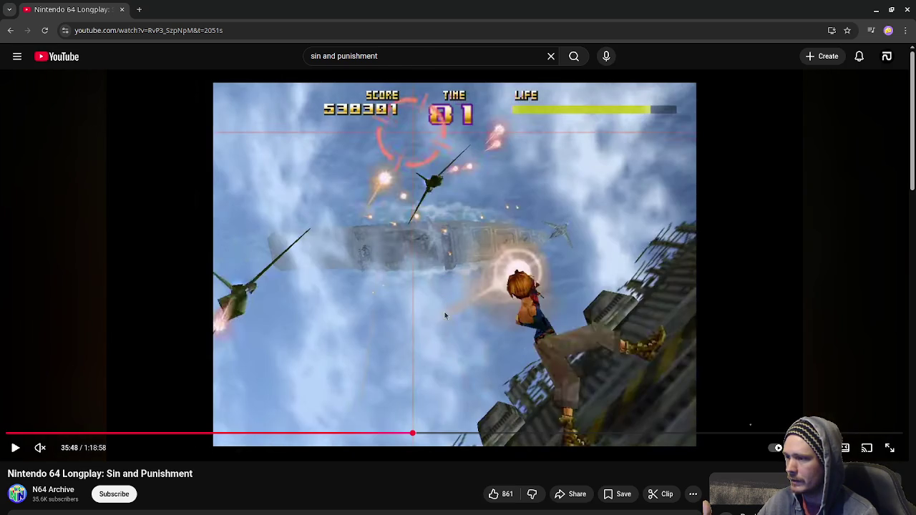
left_click(420, 301)
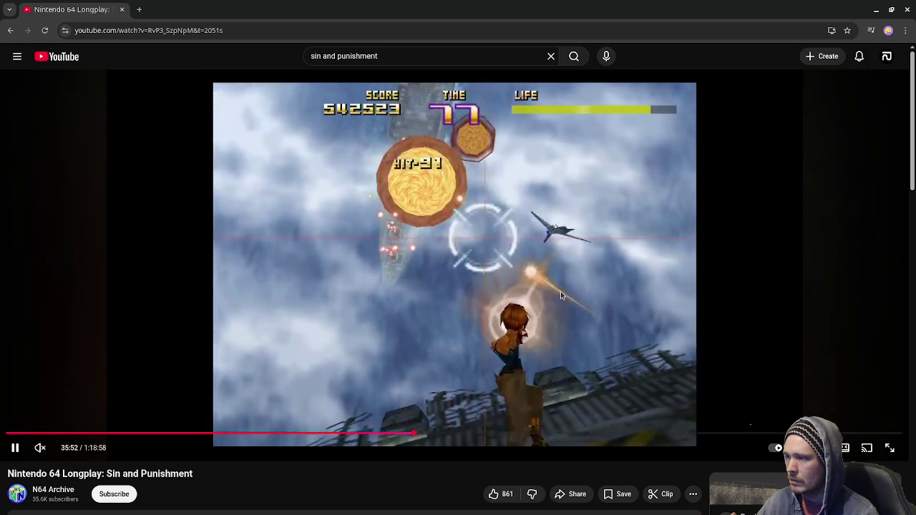
key("space")
Step: Search for 'sin and punishment star successor' and open the Wii playthrough
type(" star successor")
key("Return")
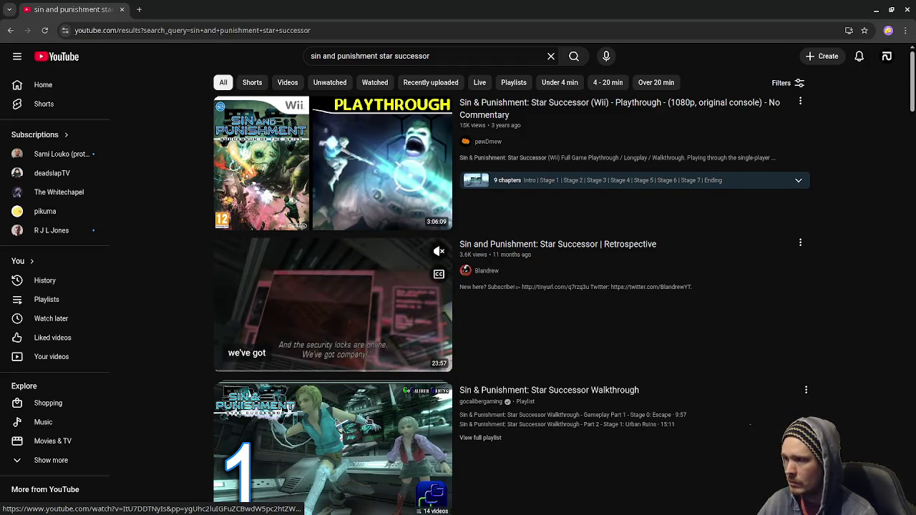
left_click(345, 180)
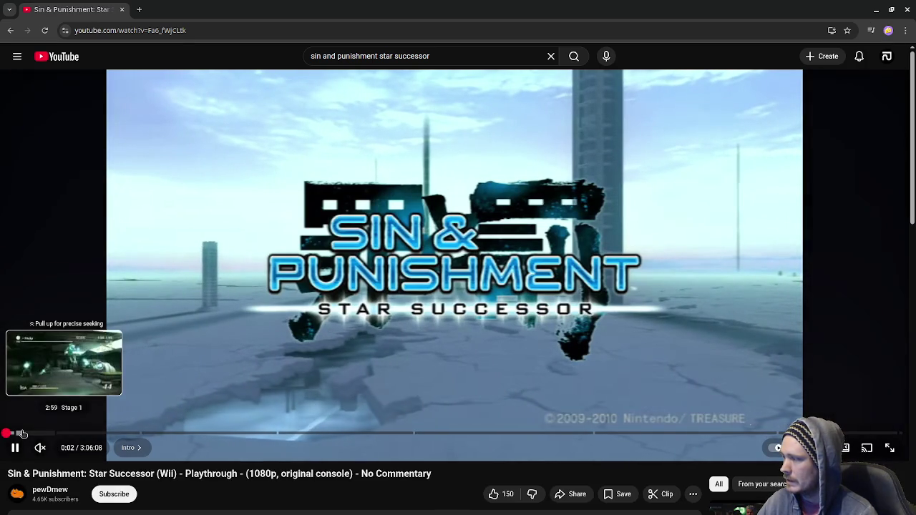
Step: Watch the playthrough's Stage 1 from 2:59, then pause it
left_click(21, 433)
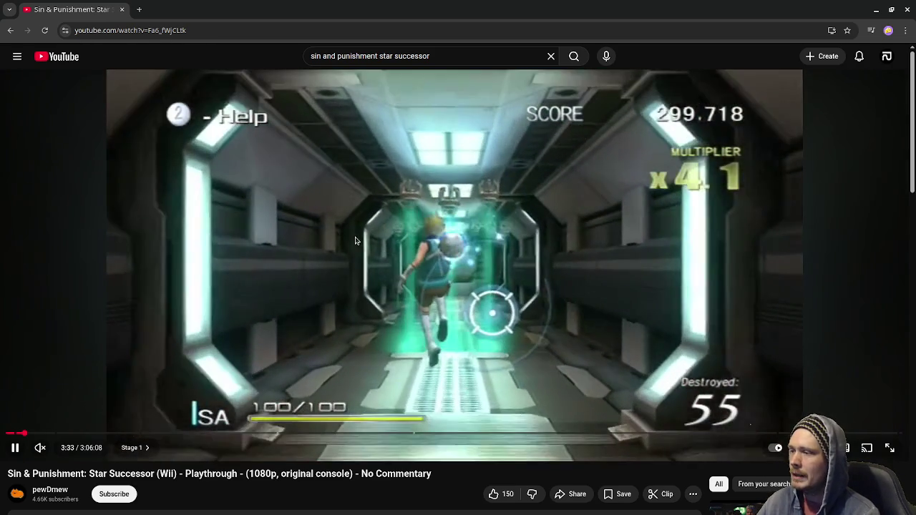
left_click(355, 240)
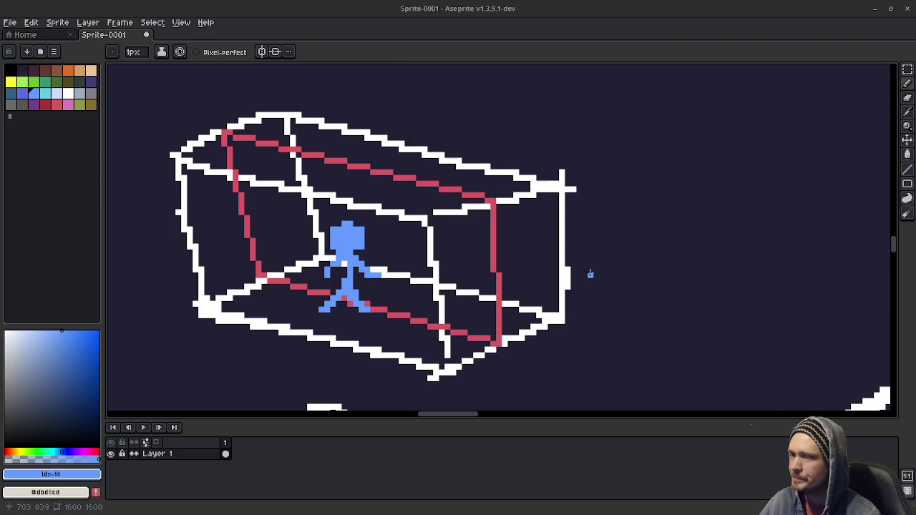
scroll(590, 274, "right", 5)
scroll(474, 182, "right", 3)
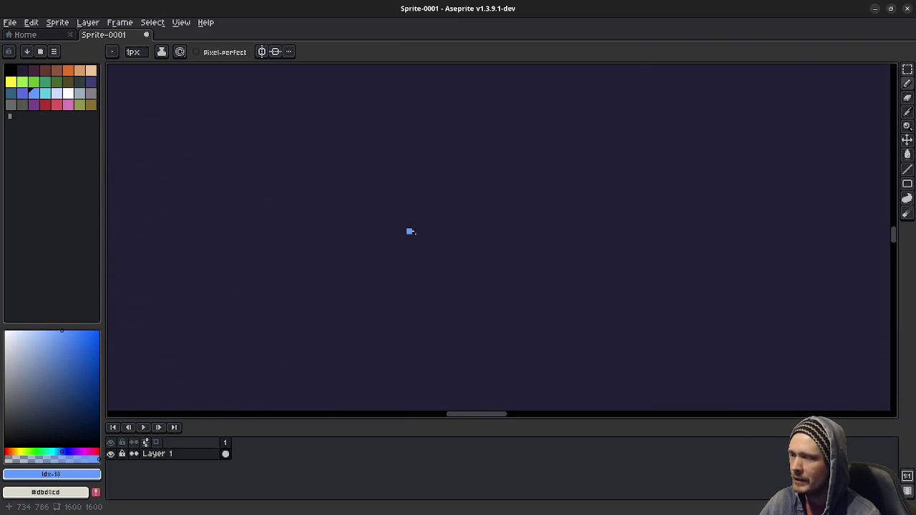
Step: Pick white and sketch the stick figure above the circle, undoing a stray egg-shaped outline
left_click(68, 93)
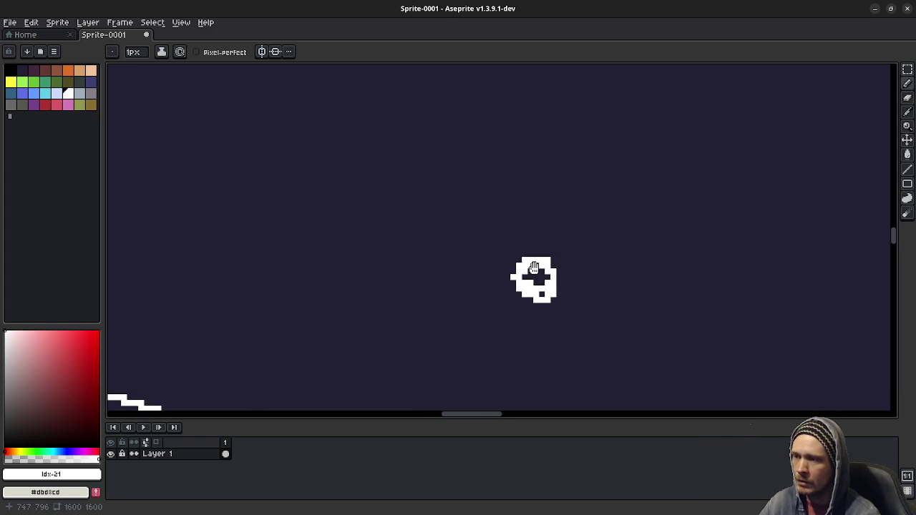
left_click_drag(609, 240, 620, 274)
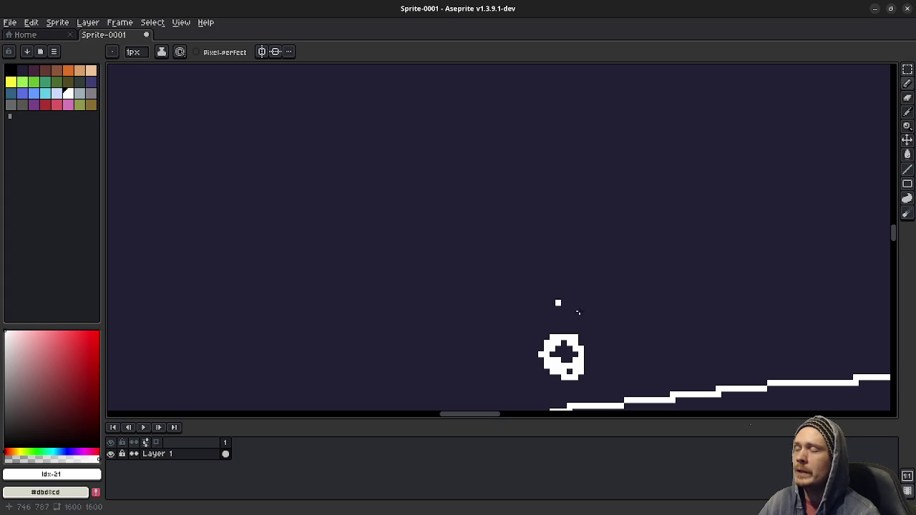
scroll(557, 356, "down", 2)
left_click_drag(438, 348, 556, 282)
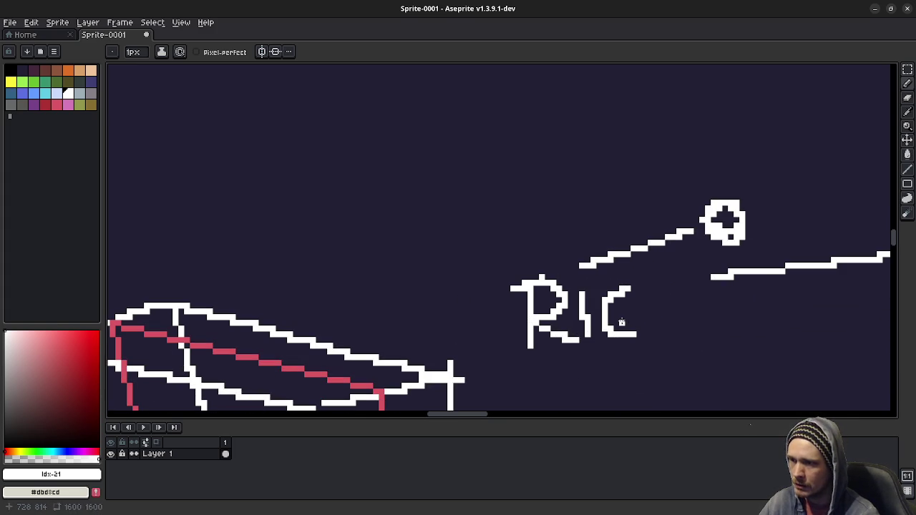
left_click_drag(682, 284, 527, 364)
scroll(537, 207, "up", 2)
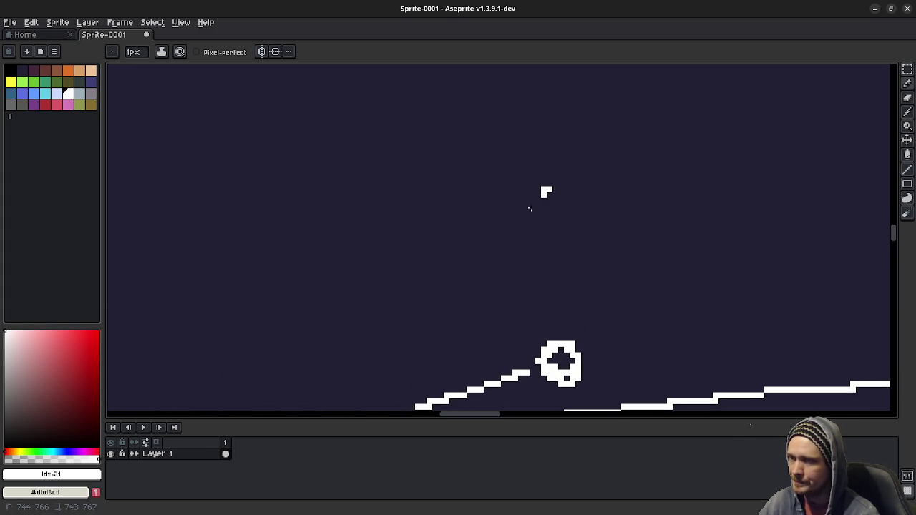
key("ctrl+z")
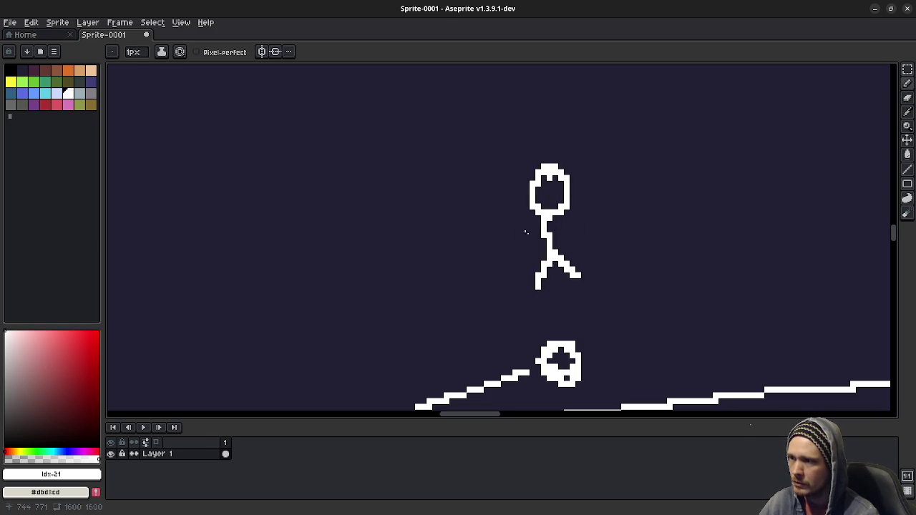
Step: Draw a white movie camera with two film reels beside the figure, then minimize Aseprite
left_click_drag(440, 315, 533, 292)
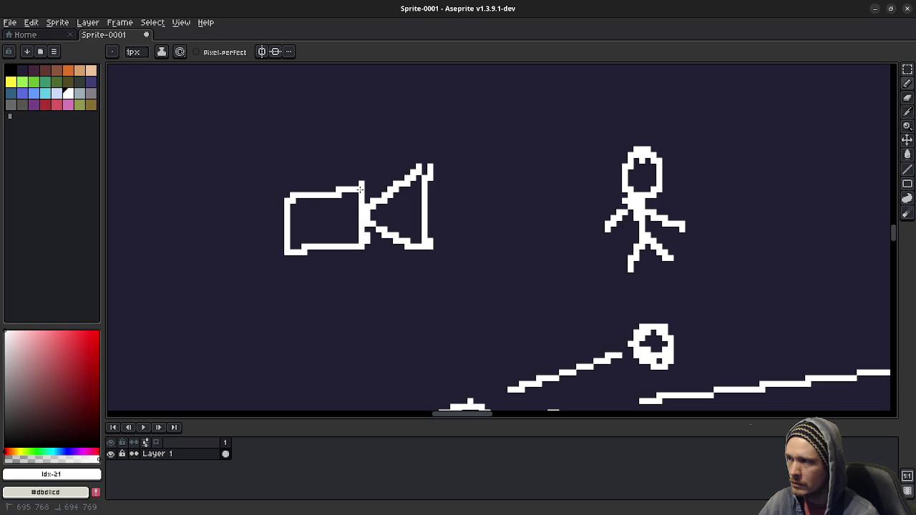
left_click_drag(510, 271, 451, 242)
mouse_move(535, 276)
left_mouse_down()
mouse_move(535, 306)
mouse_move(506, 304)
left_mouse_up()
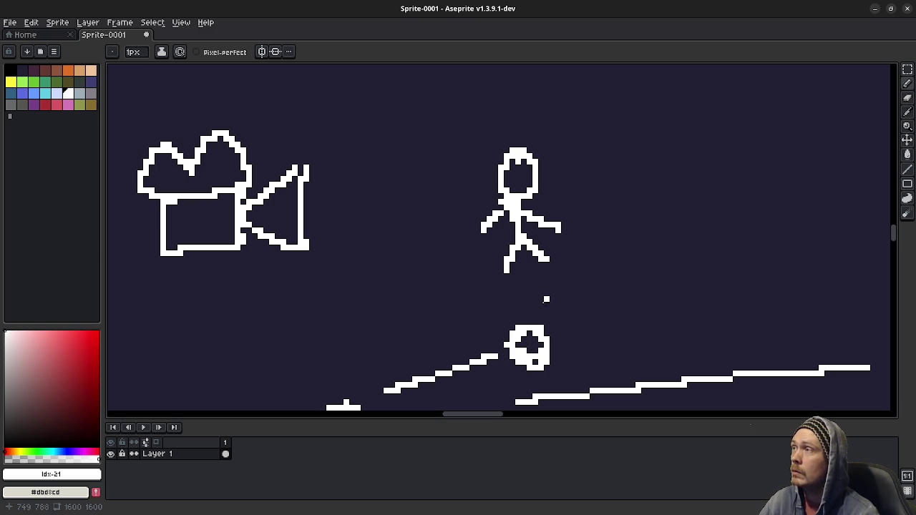
left_click(876, 9)
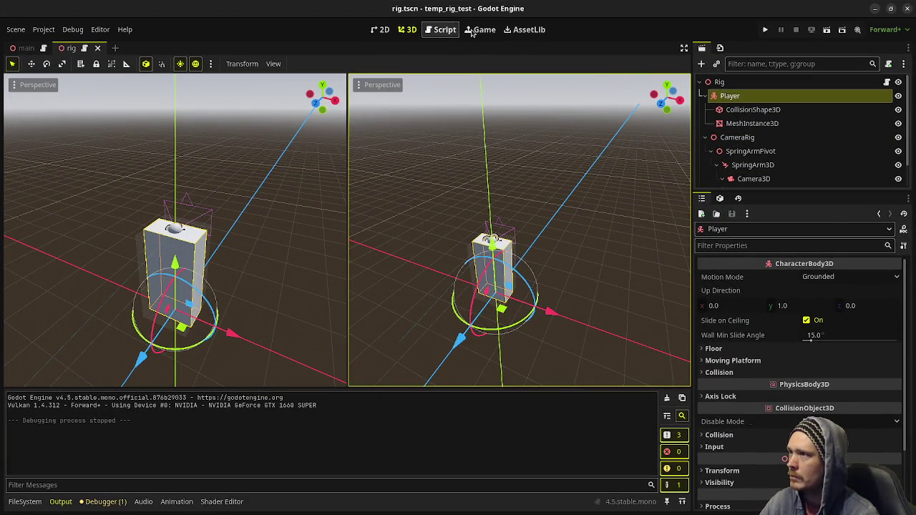
Step: Inspect the 8 × 5 m MovementRegionVisualization plane, then open the main scene
scroll(796, 133, "down", 2)
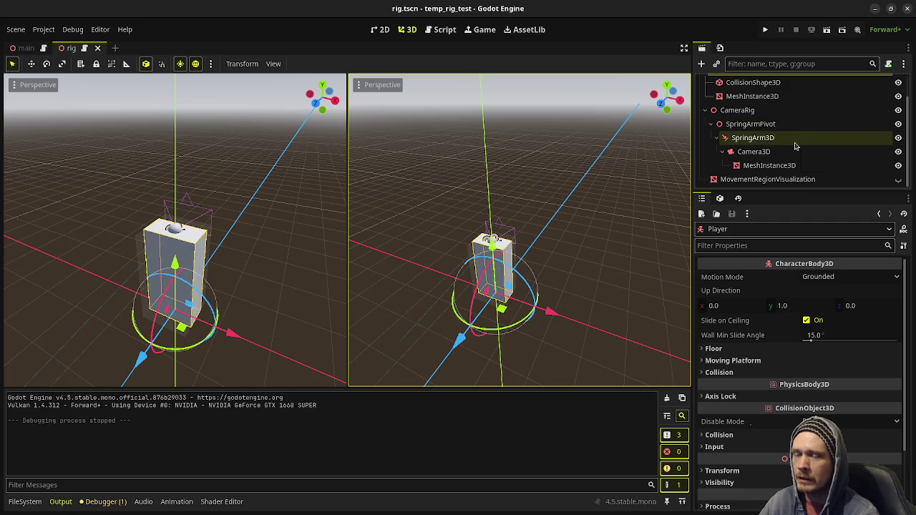
left_click(749, 179)
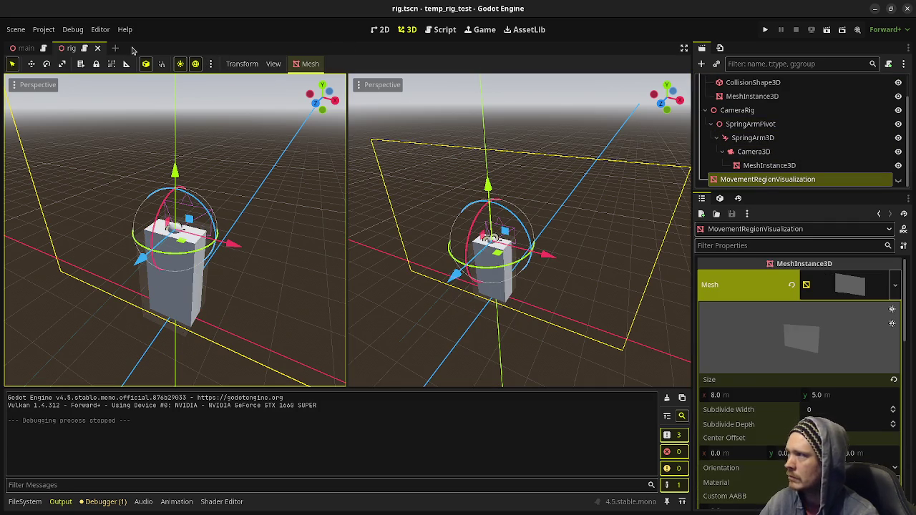
left_click(23, 48)
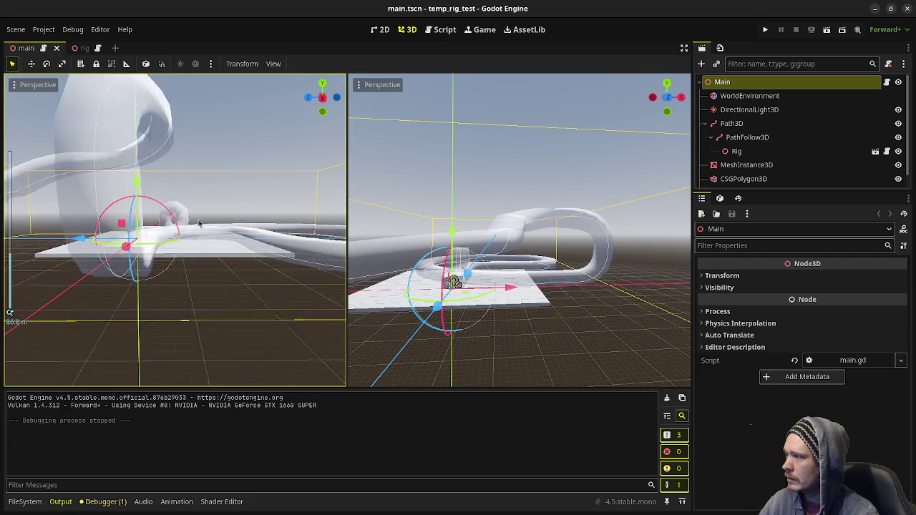
Step: Orbit the left viewport to see the track and Rig, then type 'aD' into the note
scroll(272, 259, "down", 3)
mouse_move(271, 259)
left_mouse_down()
mouse_move(209, 229)
mouse_move(206, 252)
mouse_move(70, 220)
left_mouse_up()
mouse_move(273, 304)
left_mouse_down()
mouse_move(153, 287)
mouse_move(162, 278)
left_mouse_up()
mouse_move(269, 313)
left_mouse_down()
mouse_move(182, 281)
mouse_move(262, 321)
mouse_move(262, 301)
mouse_move(206, 264)
mouse_move(194, 276)
mouse_move(284, 307)
mouse_move(219, 262)
mouse_move(115, 341)
mouse_move(279, 302)
mouse_move(221, 316)
mouse_move(160, 286)
mouse_move(131, 253)
mouse_move(194, 265)
mouse_move(251, 320)
mouse_move(215, 261)
mouse_move(224, 260)
left_mouse_up()
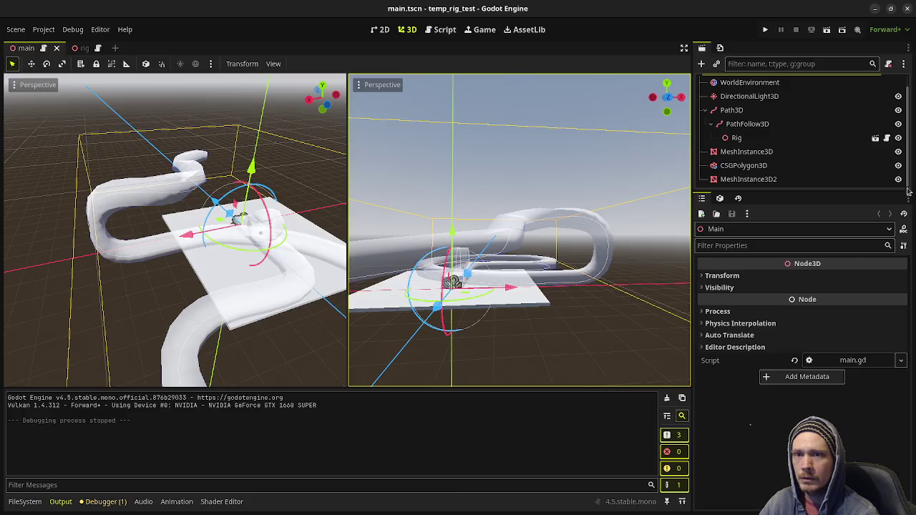
type("aD")
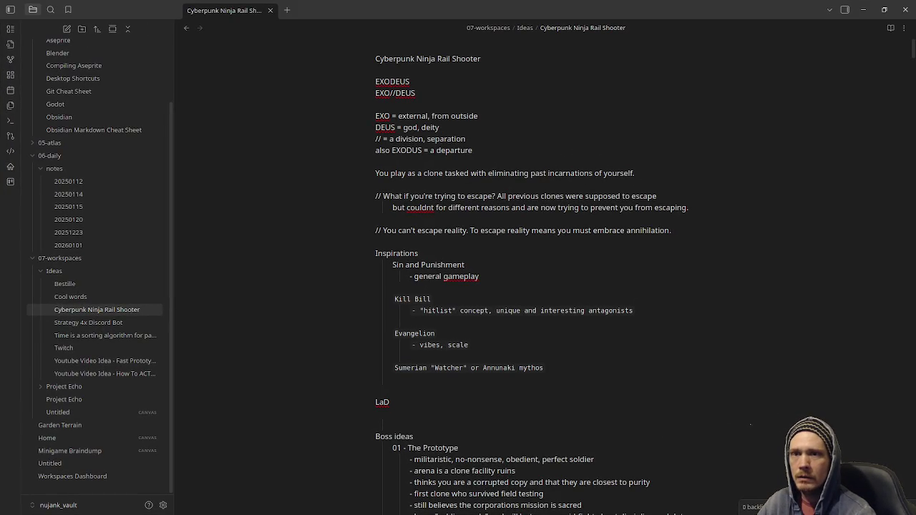
Step: Scroll the Project Manager's project list and select the LaDtest project
scroll(231, 271, "up", 5)
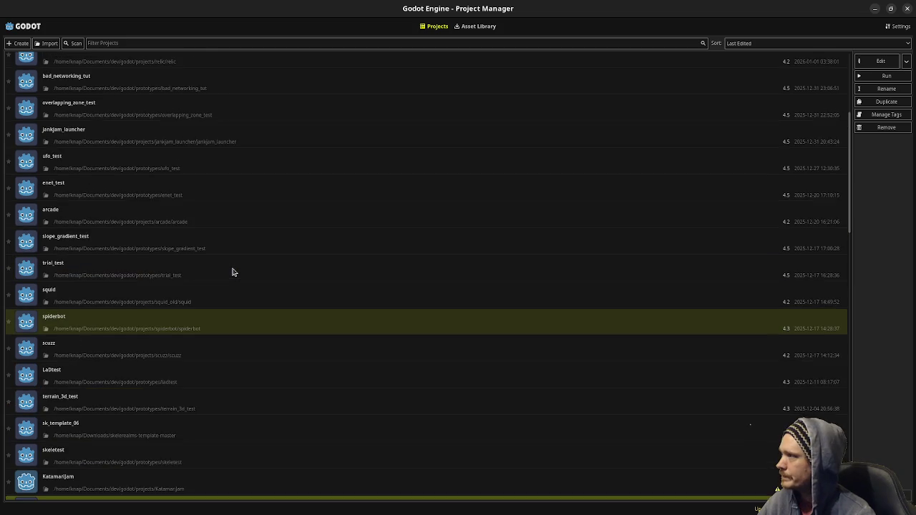
scroll(232, 272, "up", 5)
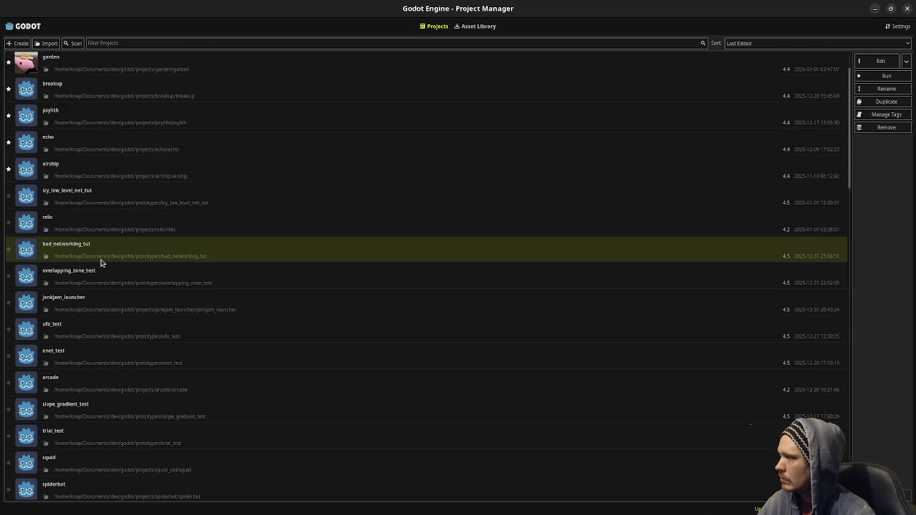
scroll(100, 266, "down", 5)
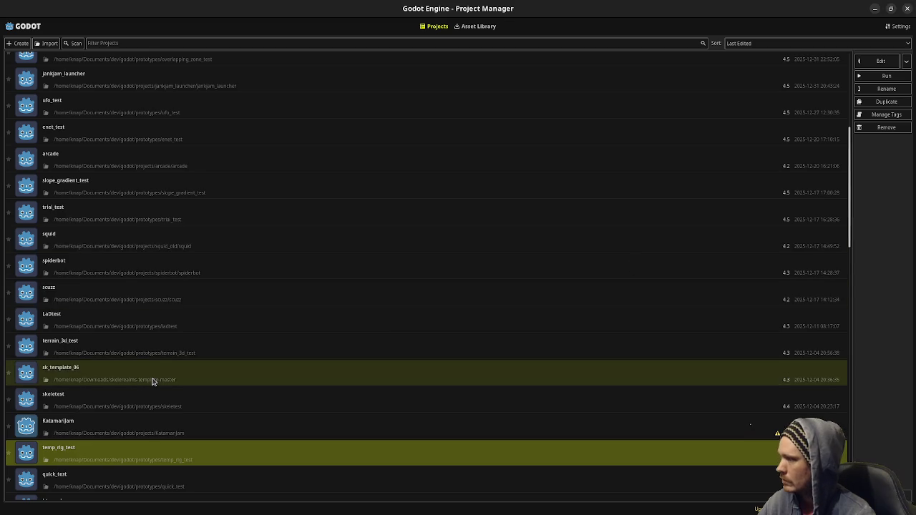
scroll(151, 379, "down", 4)
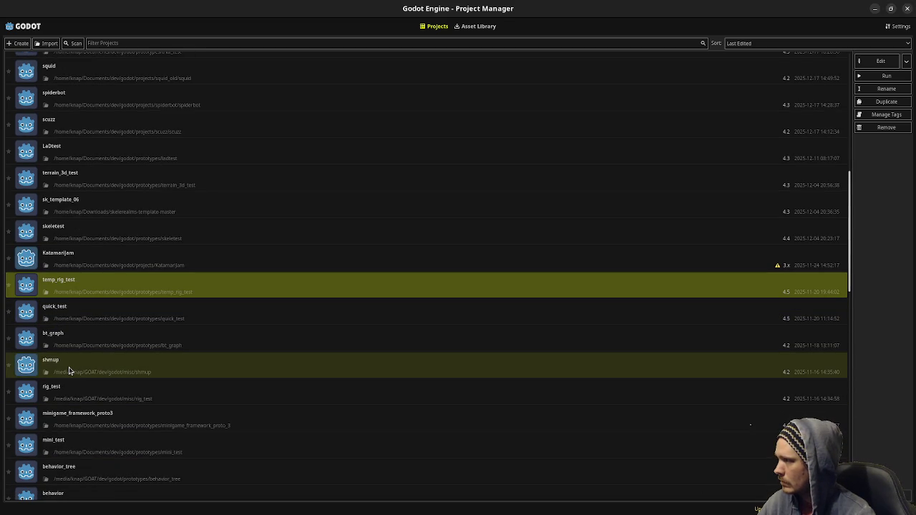
scroll(70, 370, "up", 1)
scroll(70, 370, "up", 1)
scroll(70, 370, "up", 3)
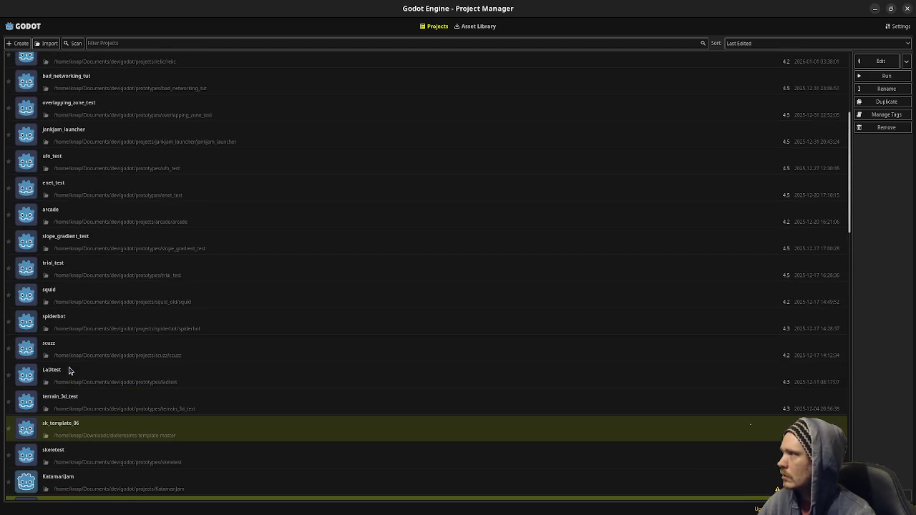
left_click(69, 369)
scroll(69, 370, "up", 1)
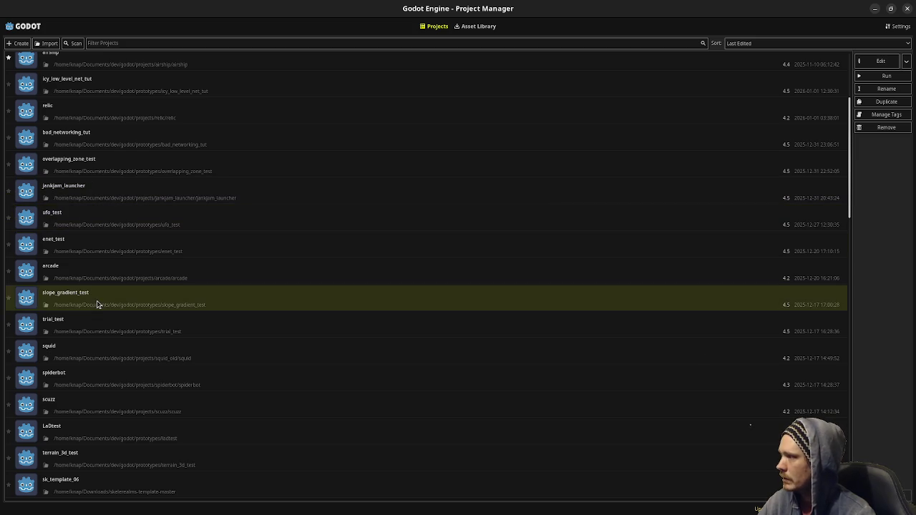
scroll(89, 386, "down", 1)
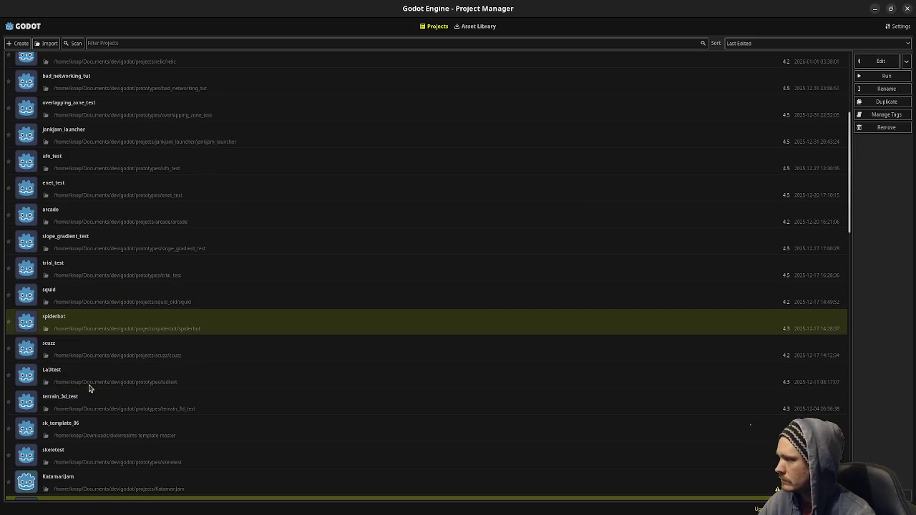
key("alt+Tab")
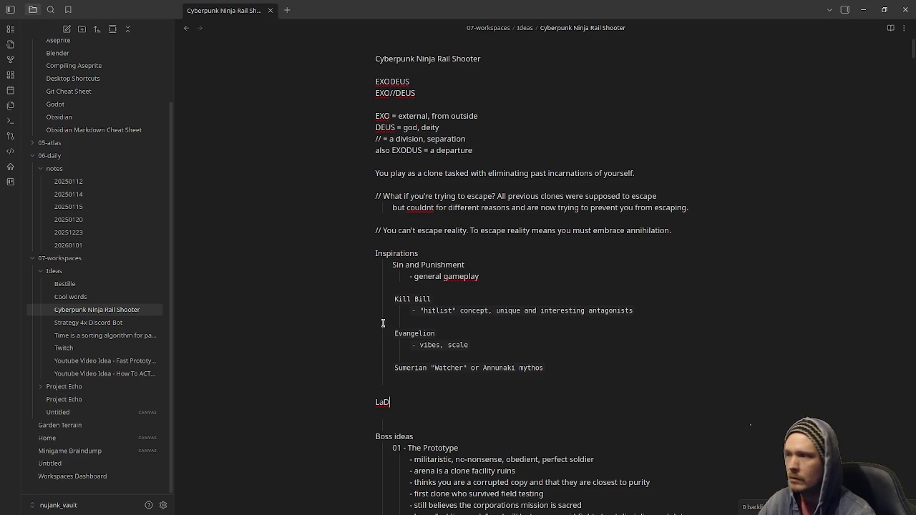
Step: Start a new line below LaDtest, glancing at Godot's project list and Aseprite for reference
key("Return")
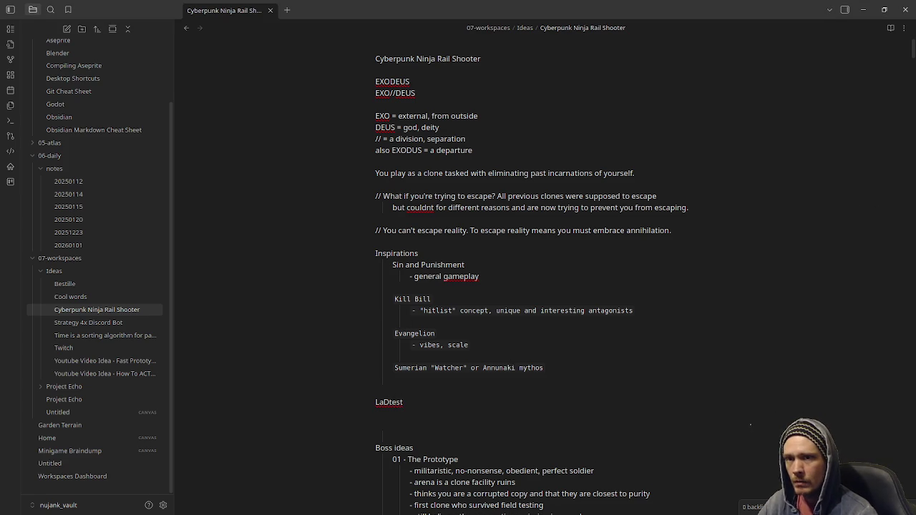
key("alt+Tab")
scroll(321, 348, "down", 5)
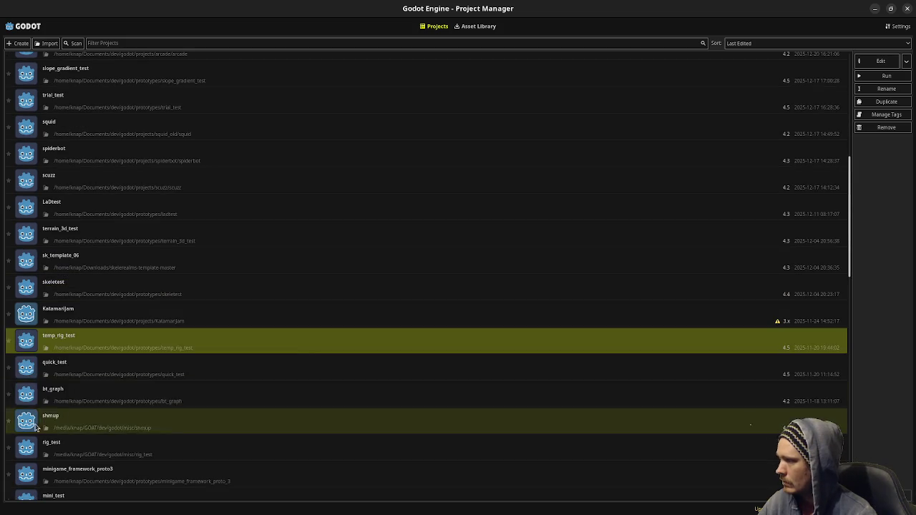
key("alt+Tab")
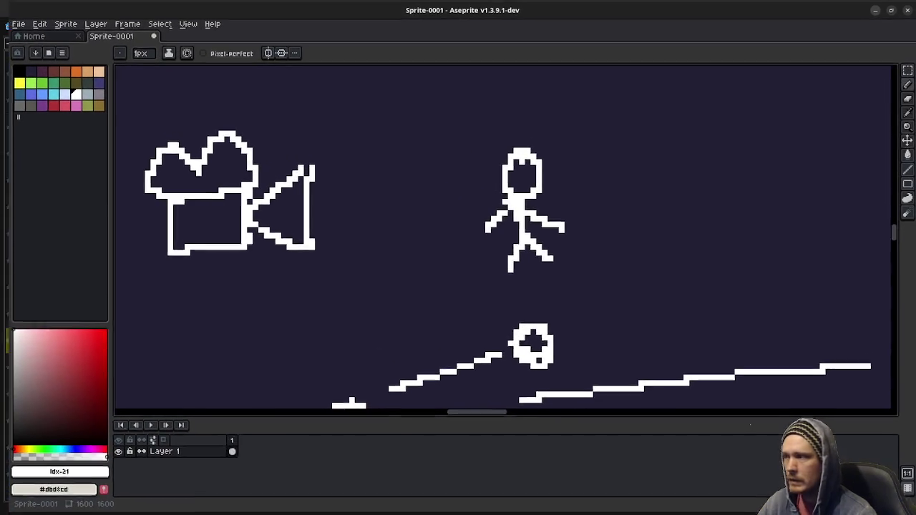
key("alt+Tab")
key("alt+Tab")
Step: Type 'temp_rig_test - (rail space visualization)' on the new line
type("test_rig")
key("BackSpace")
key("BackSpace")
key("BackSpace")
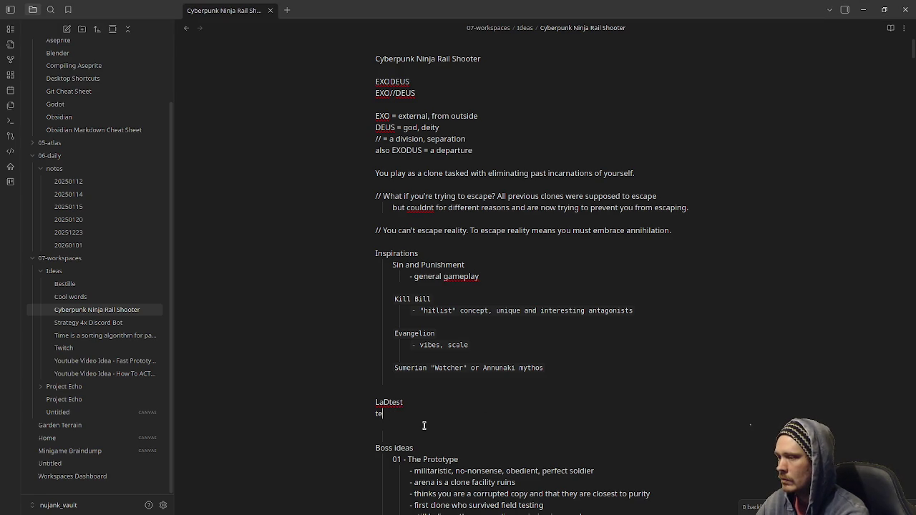
type("_test - (rail")
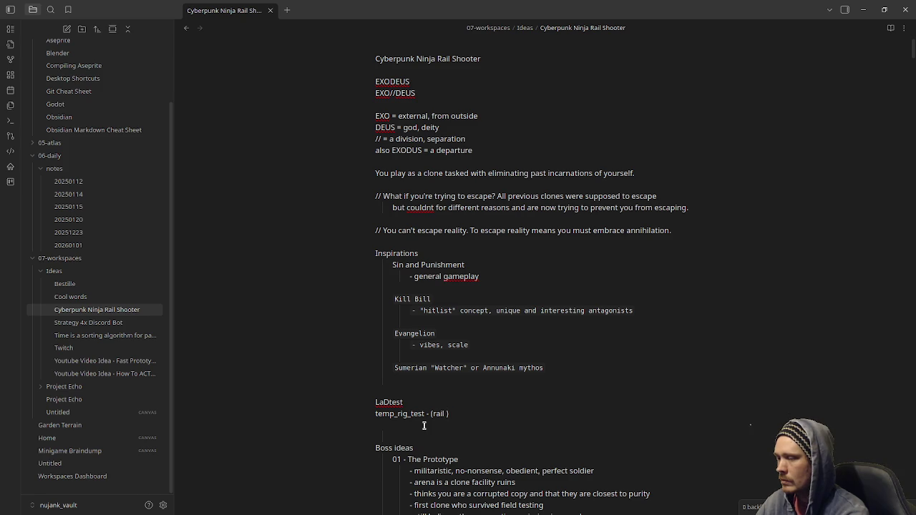
key("BackSpace")
key("BackSpace")
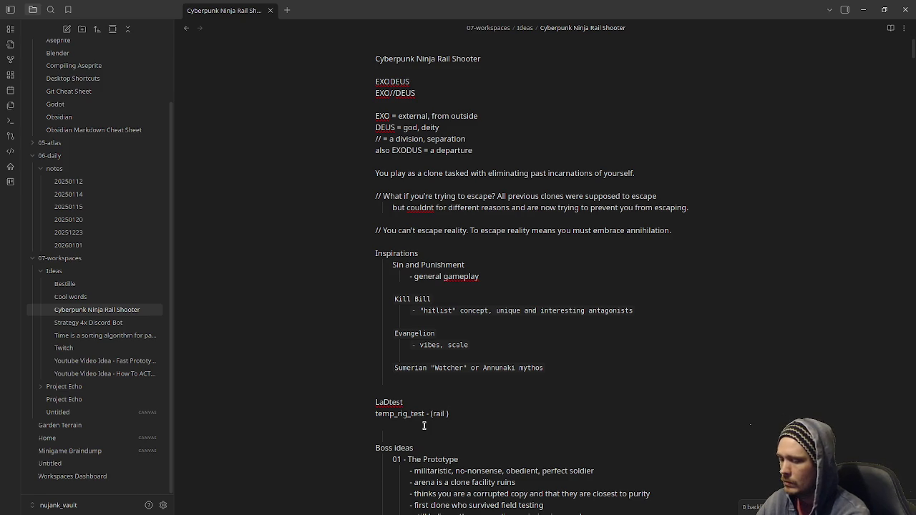
type("space visualiza")
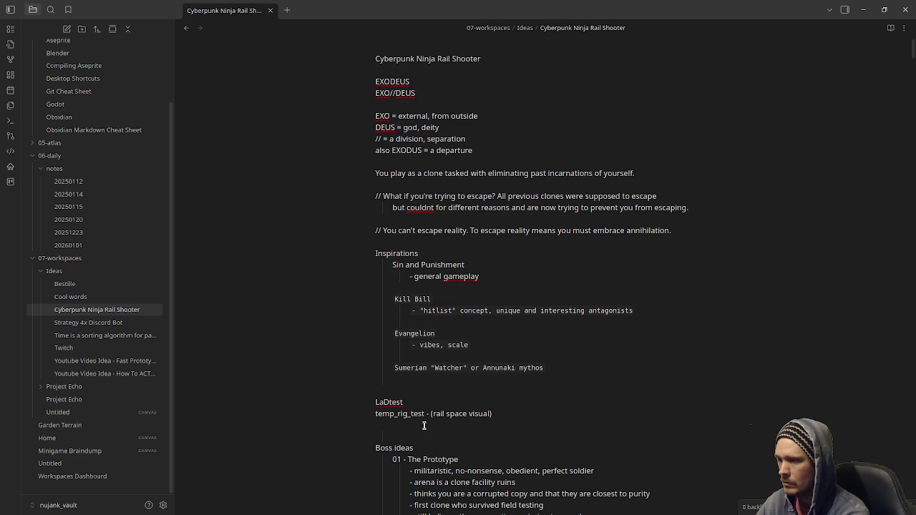
type("tion")
Step: Annotate the LaDtest line as '(arm aiming)', add a blank line, and minimize Obsidian
left_click(445, 401)
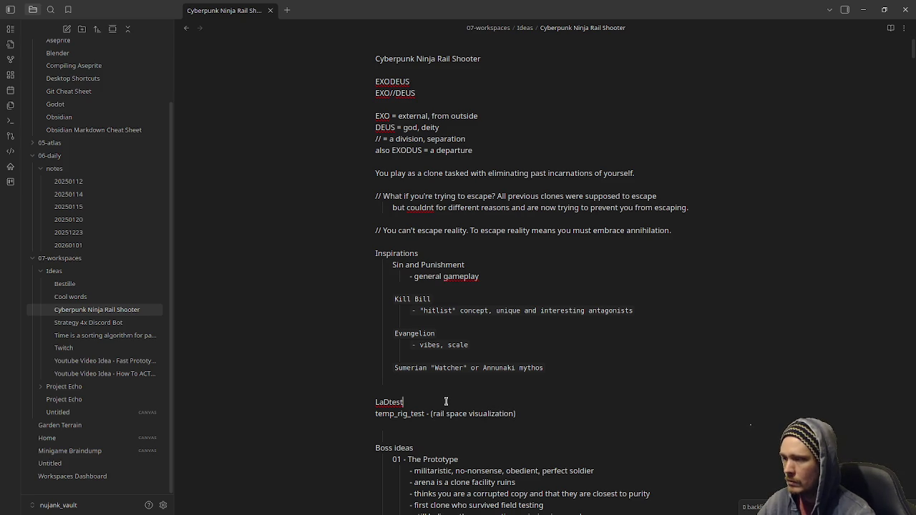
type(" - arm")
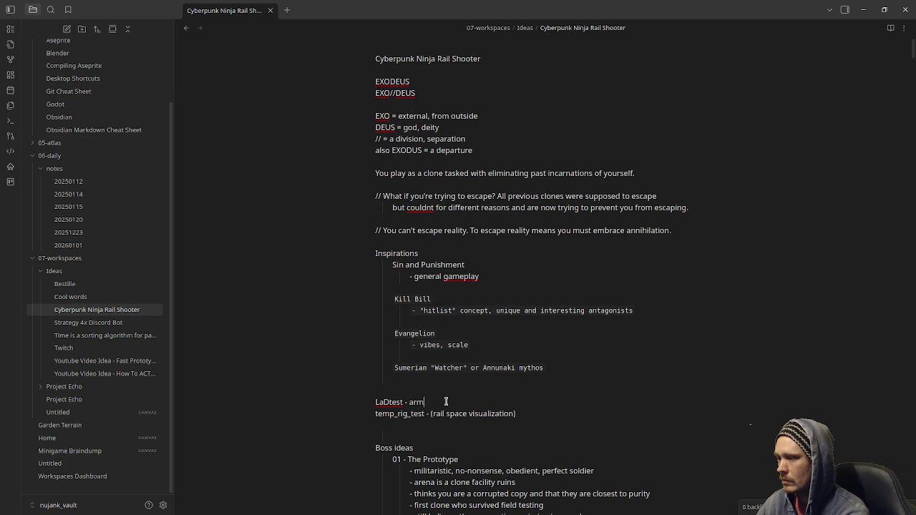
key("BackSpace")
key("BackSpace")
key("BackSpace")
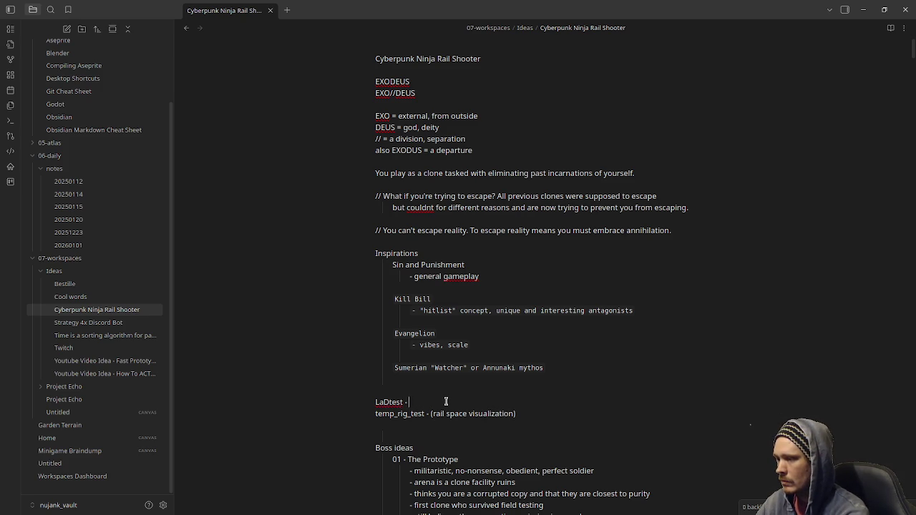
type("(arm aiming)")
left_click(558, 411)
key("Return")
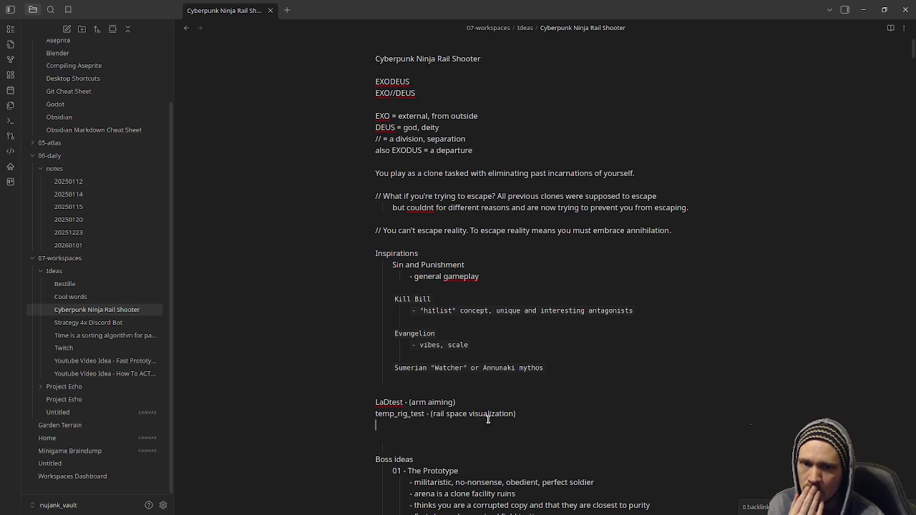
left_click(863, 10)
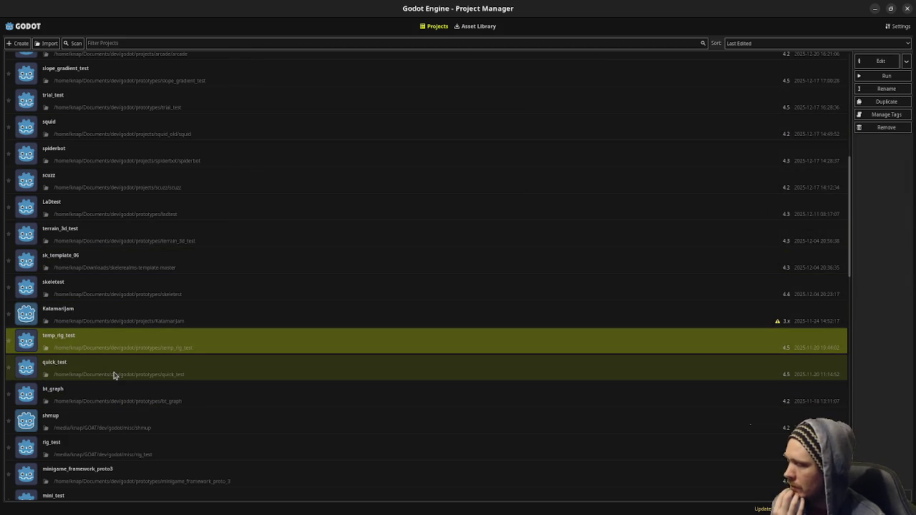
Step: Open the quick_test project in the editor from the Project Manager
left_click(44, 376)
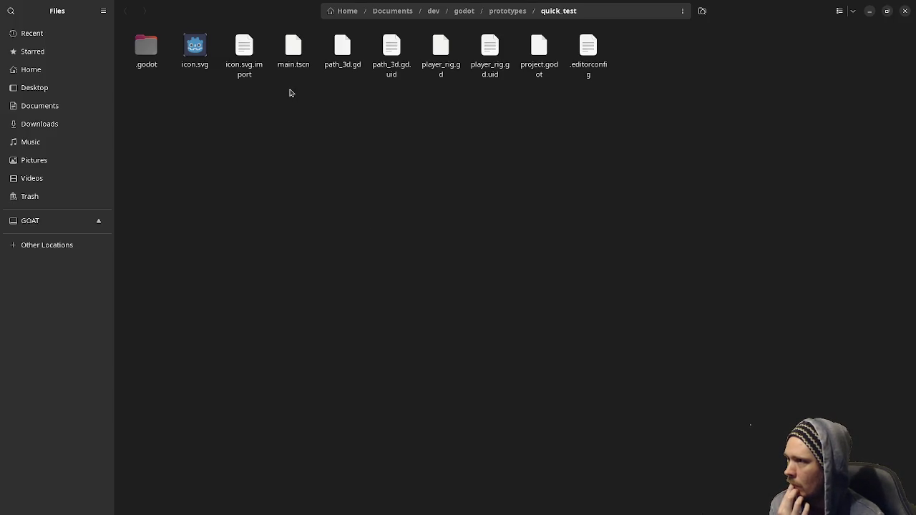
left_click(869, 10)
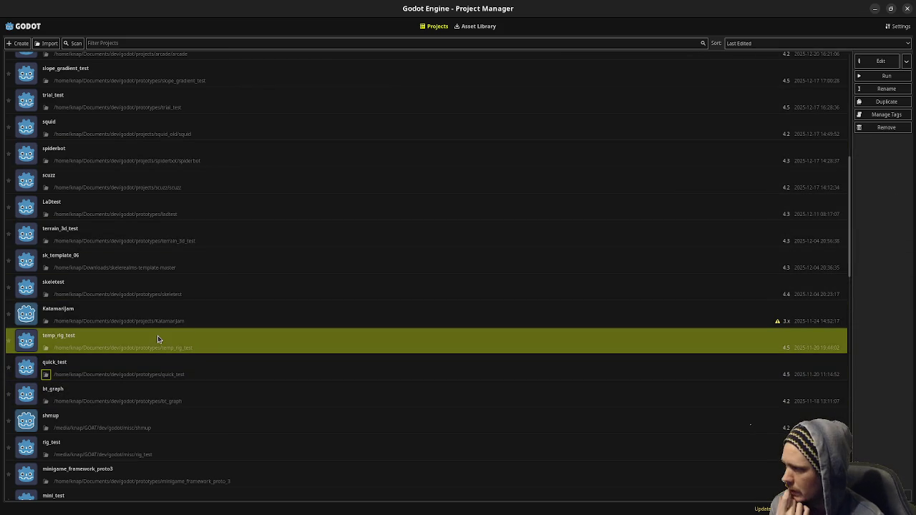
left_click(89, 368)
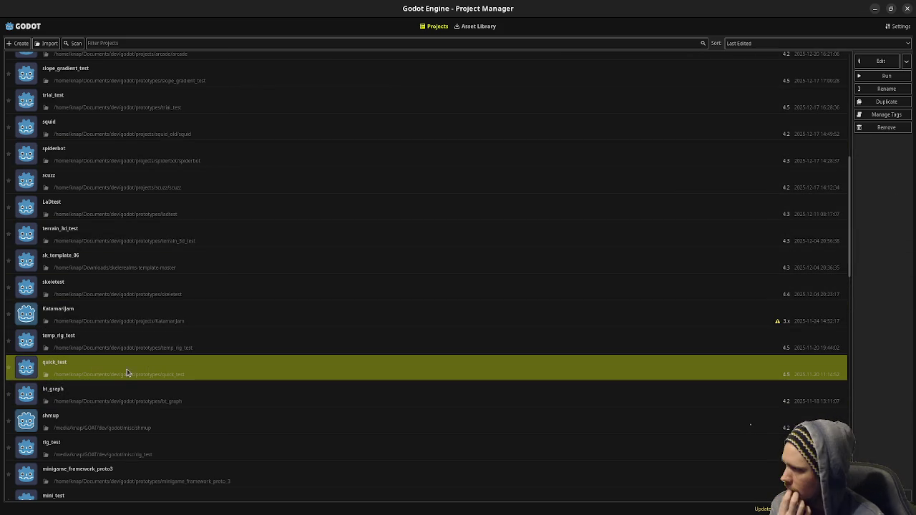
double_click(123, 373)
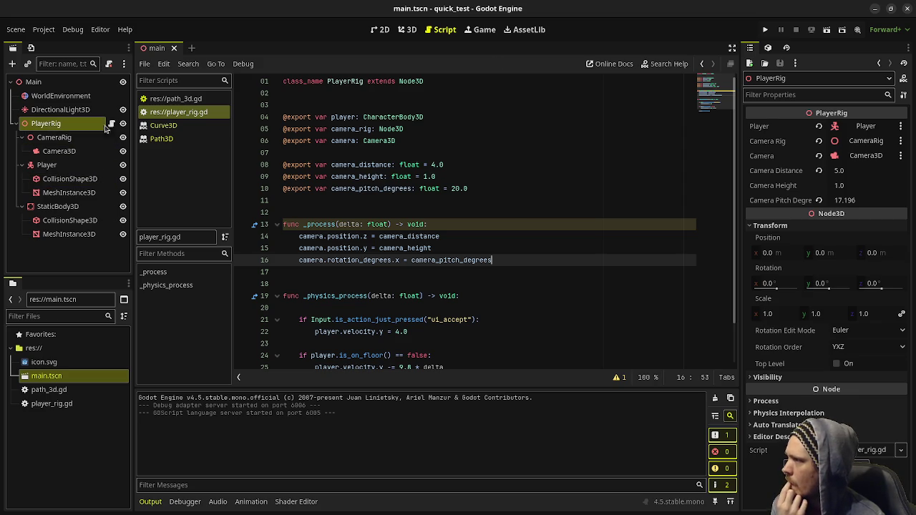
Step: Run quick_test from the 3D view to see the box standing on the platform
left_click(407, 29)
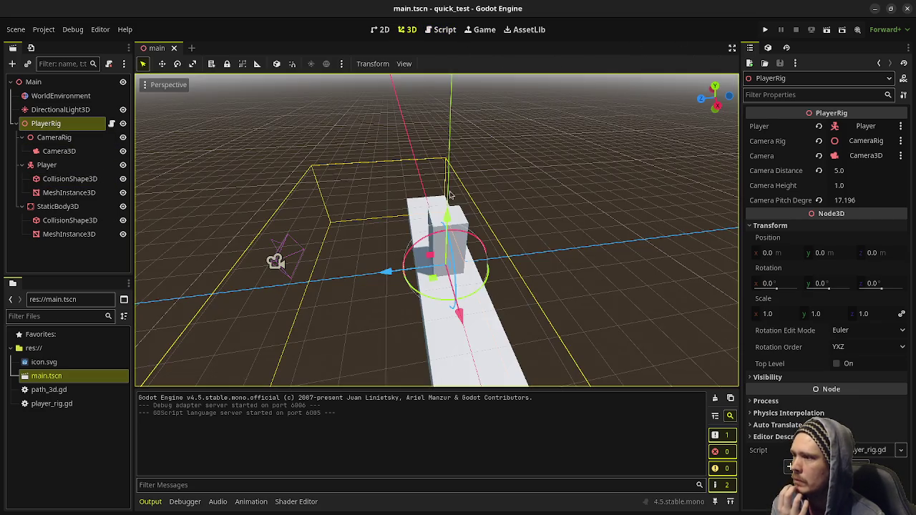
left_click_drag(381, 245, 715, 143)
left_click(765, 29)
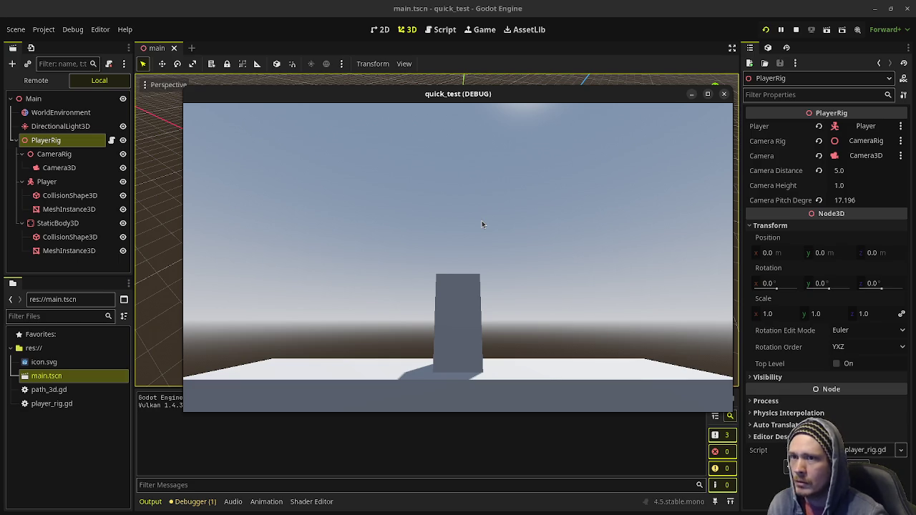
Step: Stop the game and review the PlayerRig's player_rig.gd script
left_click(796, 29)
left_click(111, 124)
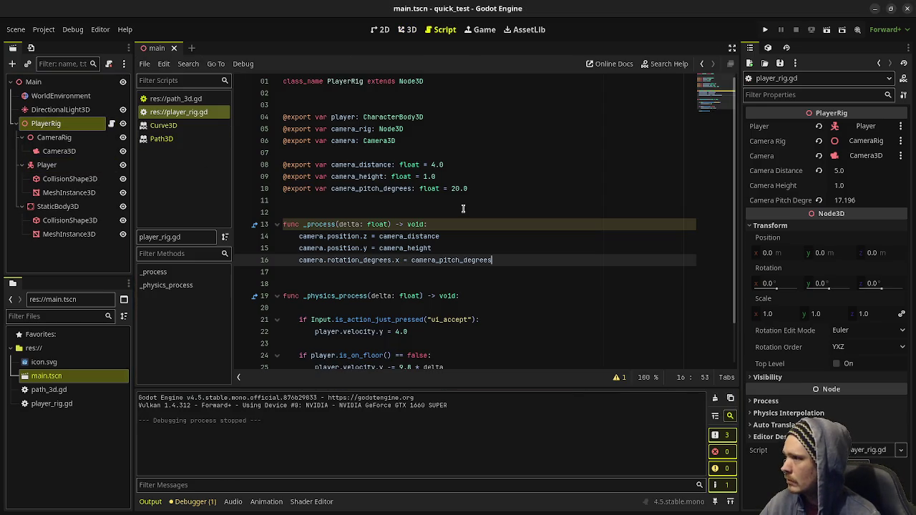
scroll(458, 263, "down", 2)
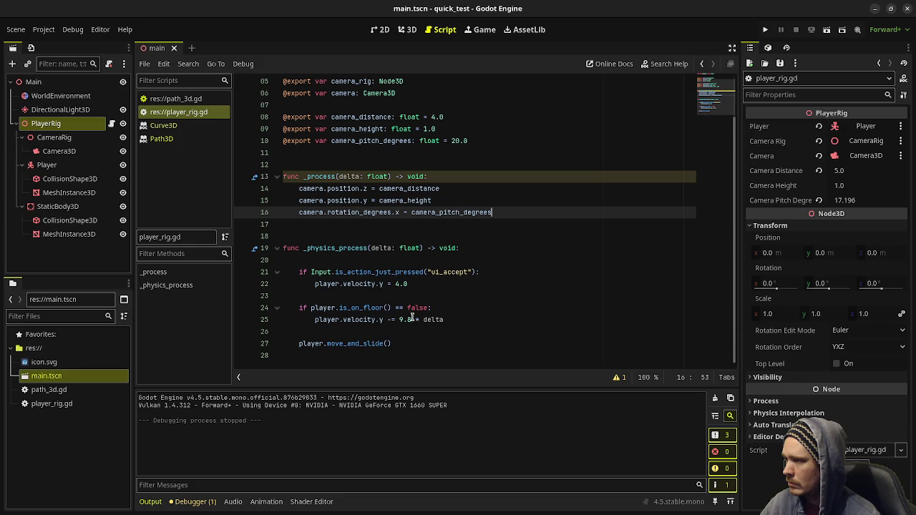
Step: Relaunch with F5, make the player box jump, stop the run, and return to 3D
key("F5")
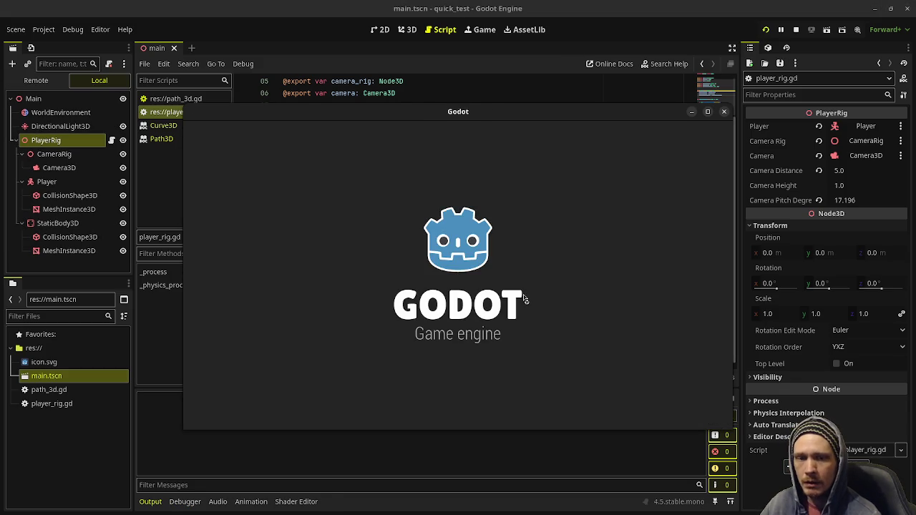
key("space")
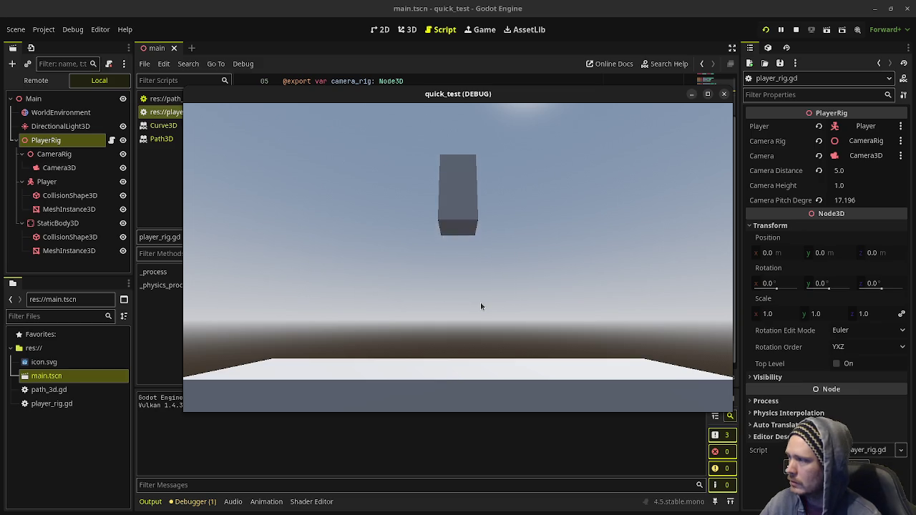
left_click(794, 30)
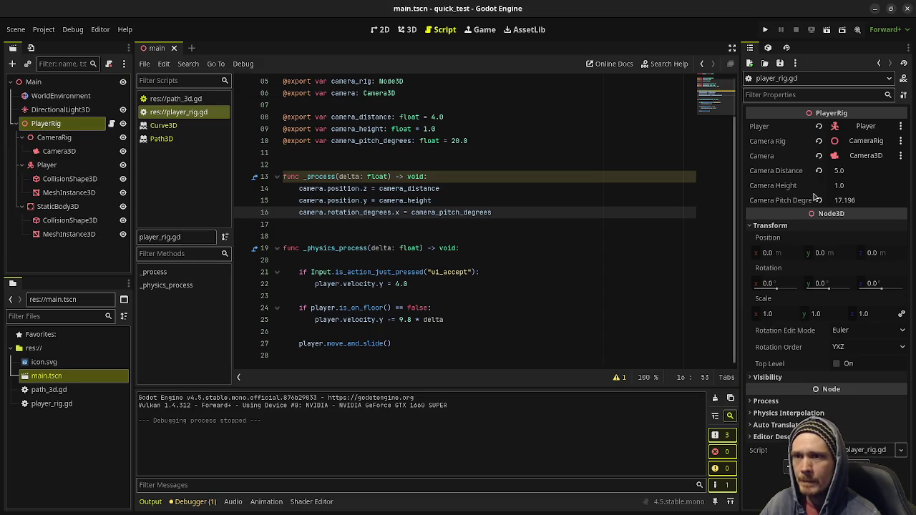
left_click(409, 31)
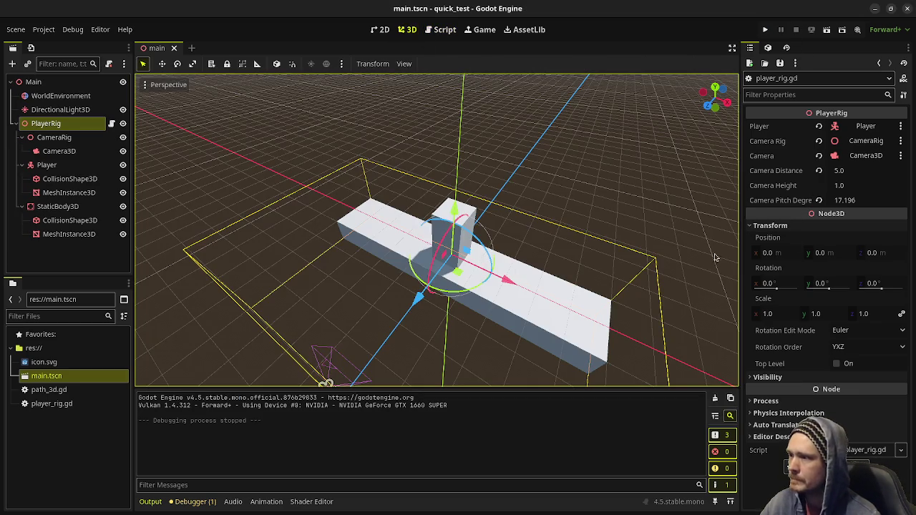
Step: Relaunch the game while trying small nudges to the PlayerRig Camera Height
left_click_drag(851, 185, 858, 185)
key("ctrl+z")
left_click(765, 29)
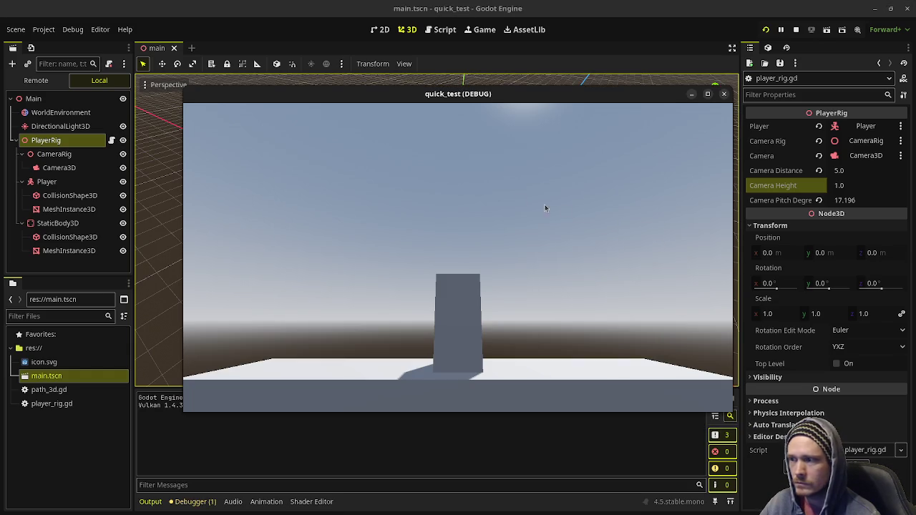
left_click_drag(834, 186, 838, 186)
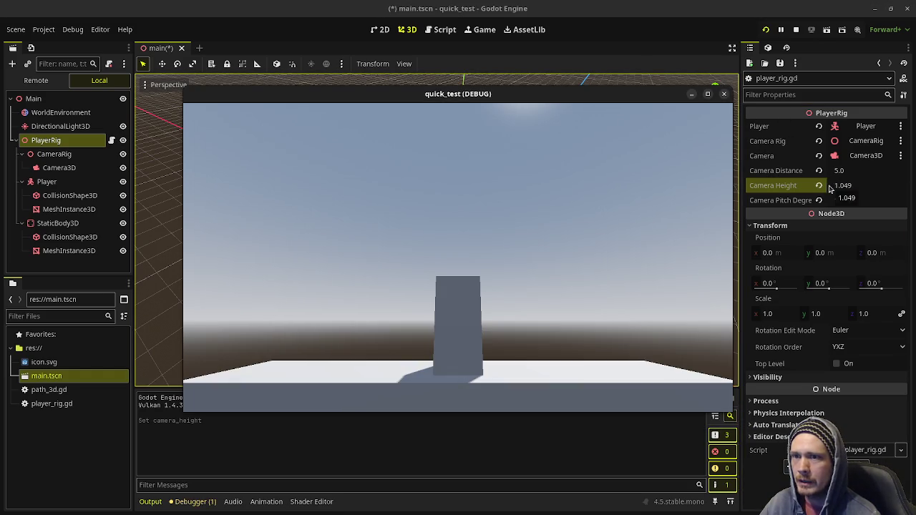
right_click(647, 98)
key("Escape")
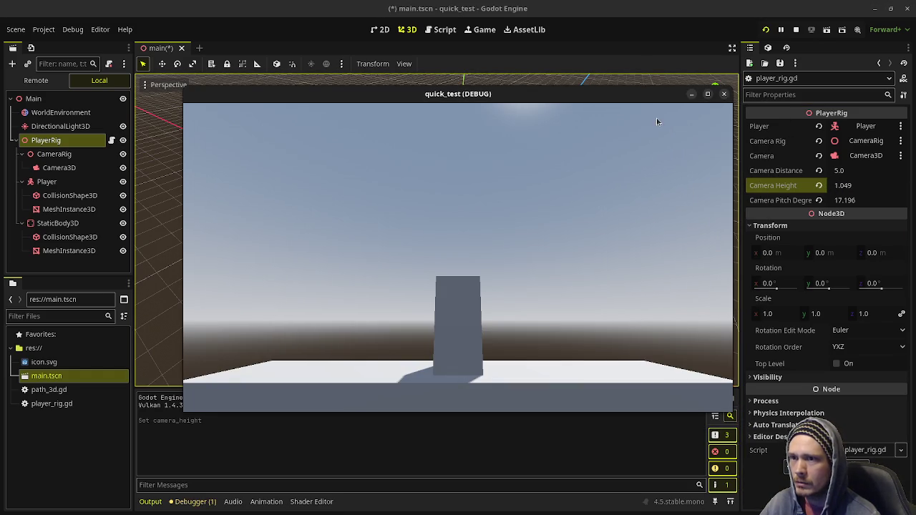
left_click_drag(625, 100, 590, 107)
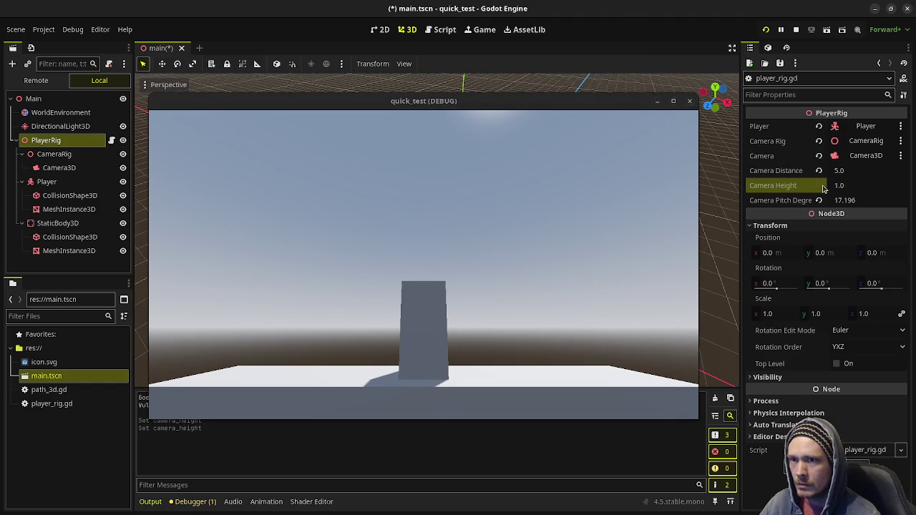
Step: Set the PlayerRig Camera Height to 5 and Camera Distance to 15
left_click_drag(841, 185, 856, 185)
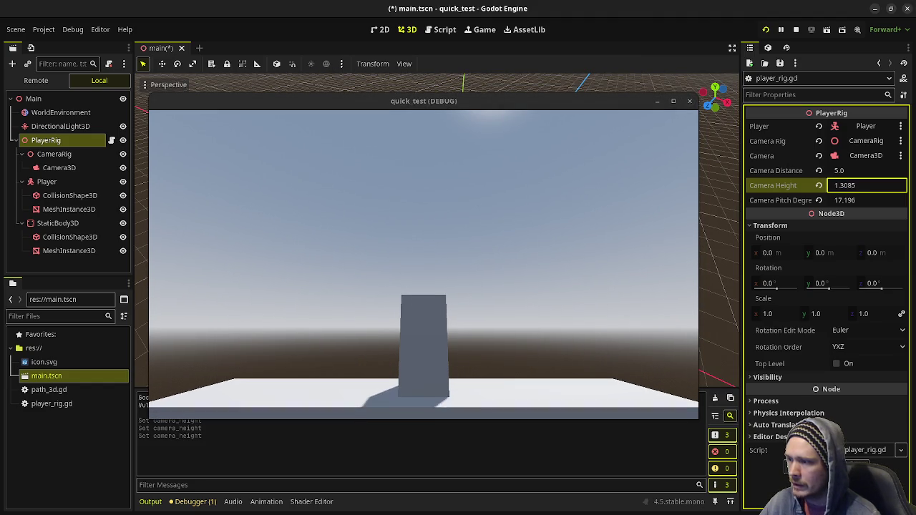
left_click(845, 186)
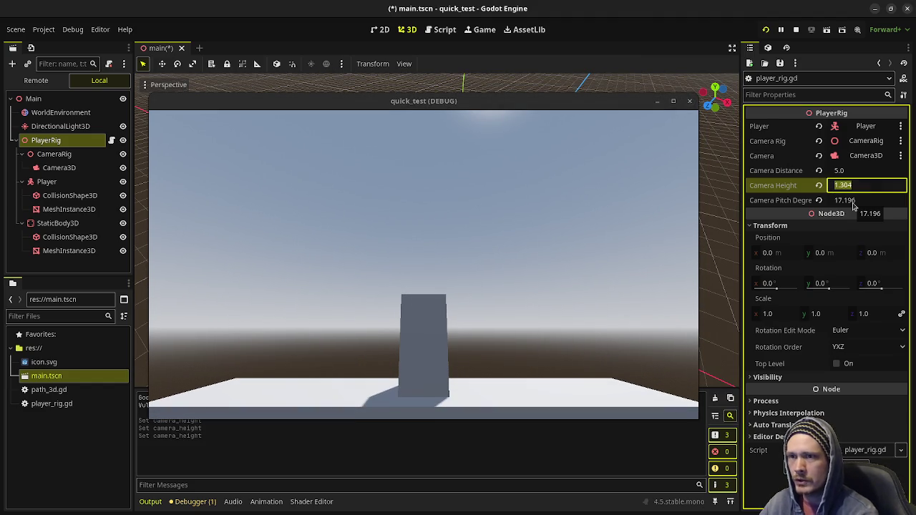
type("5")
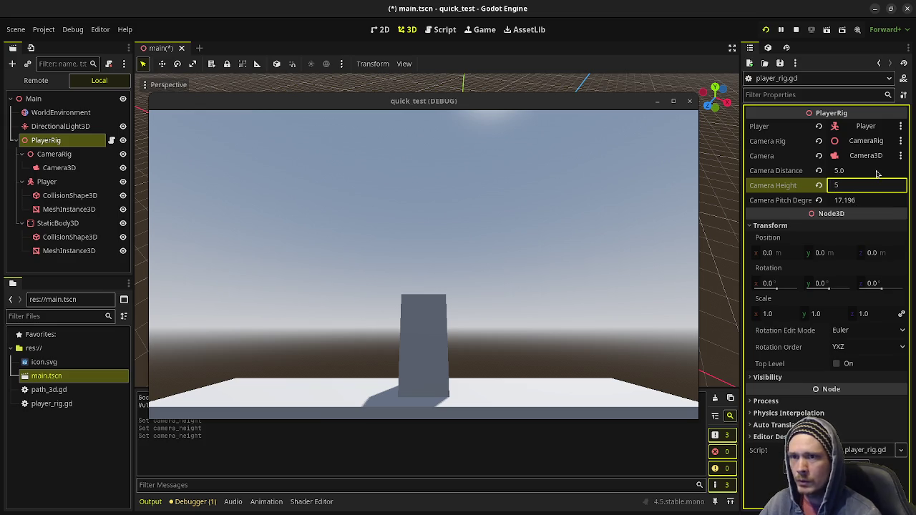
left_click(876, 171)
type("15")
key("Return")
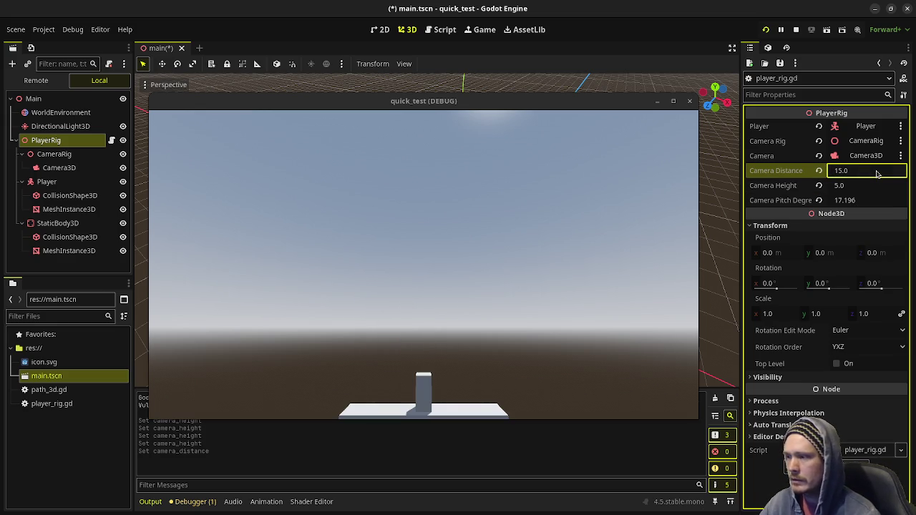
Step: Lower Camera Pitch Degrees to about 7.5 and move the game window aside
left_click_drag(854, 201, 830, 200)
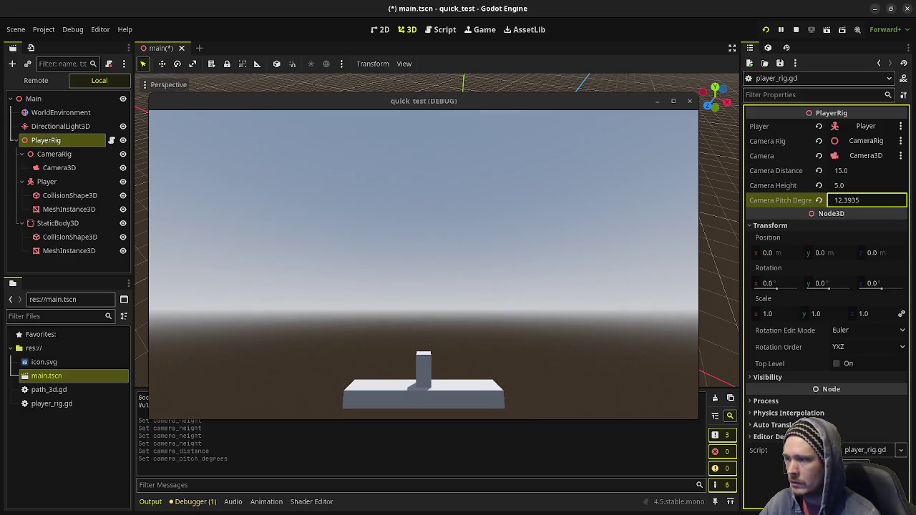
left_click_drag(830, 200, 861, 204)
left_click(599, 224)
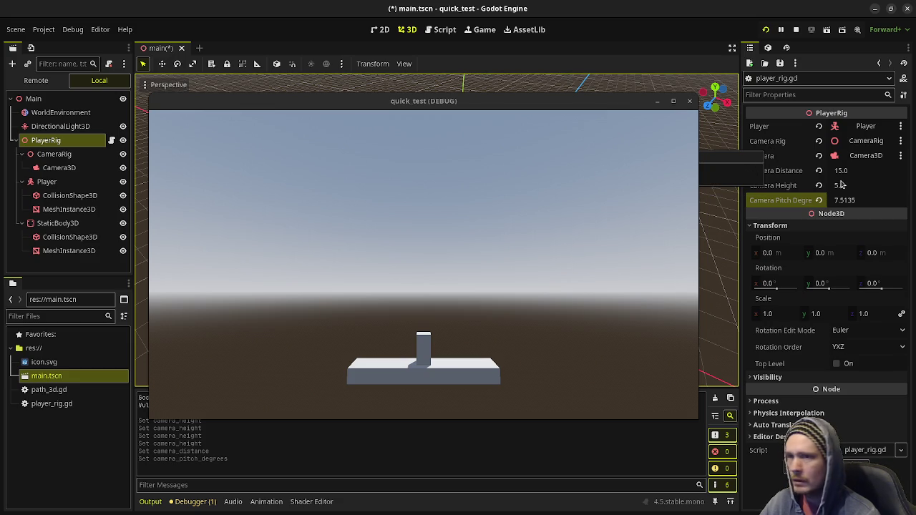
left_click(781, 190)
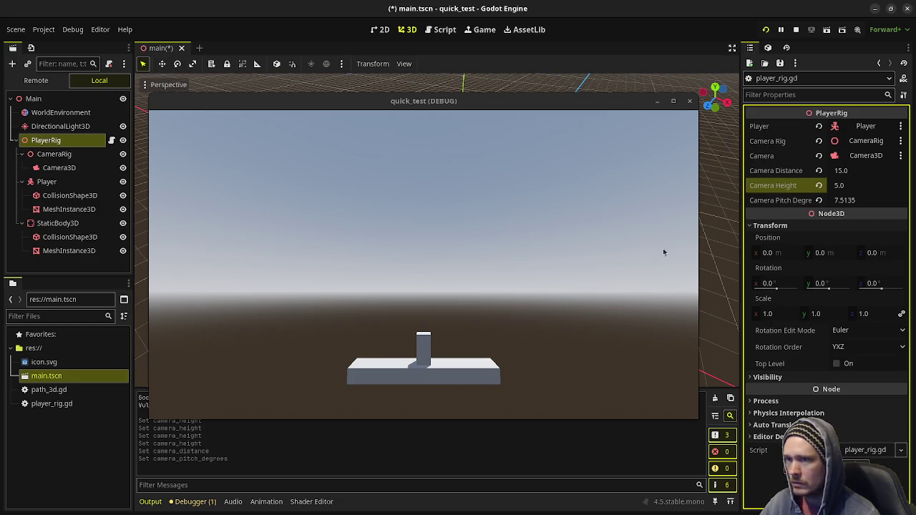
left_click_drag(282, 101, 324, 390)
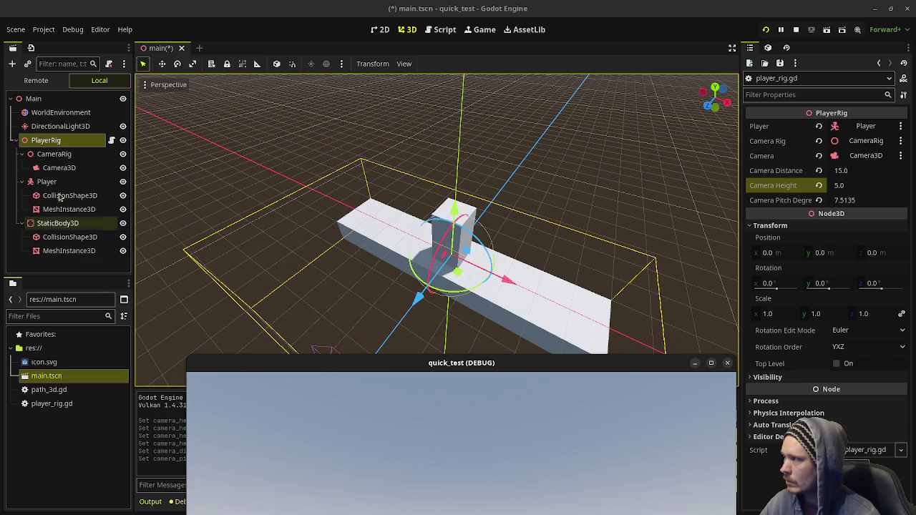
Step: Rotate the CameraRig with the gizmo, then close the quick_test game window
left_click(63, 155)
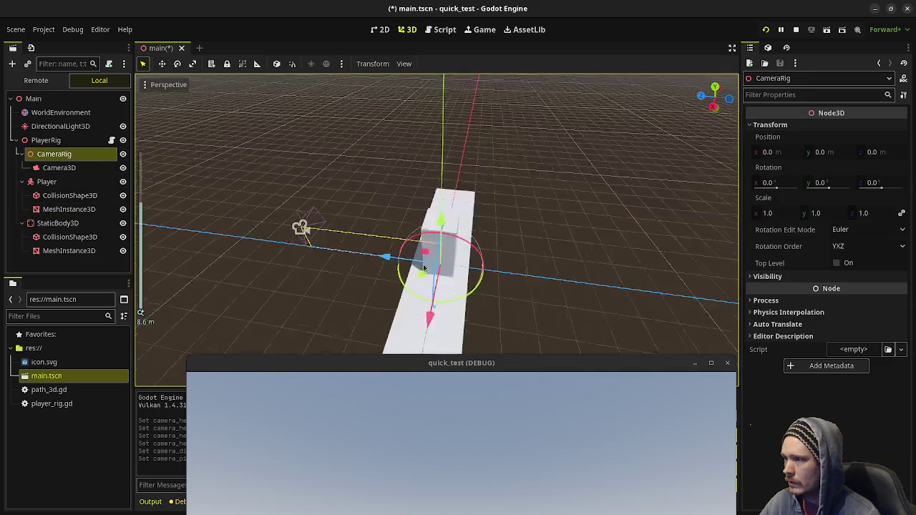
left_click_drag(414, 282, 386, 262)
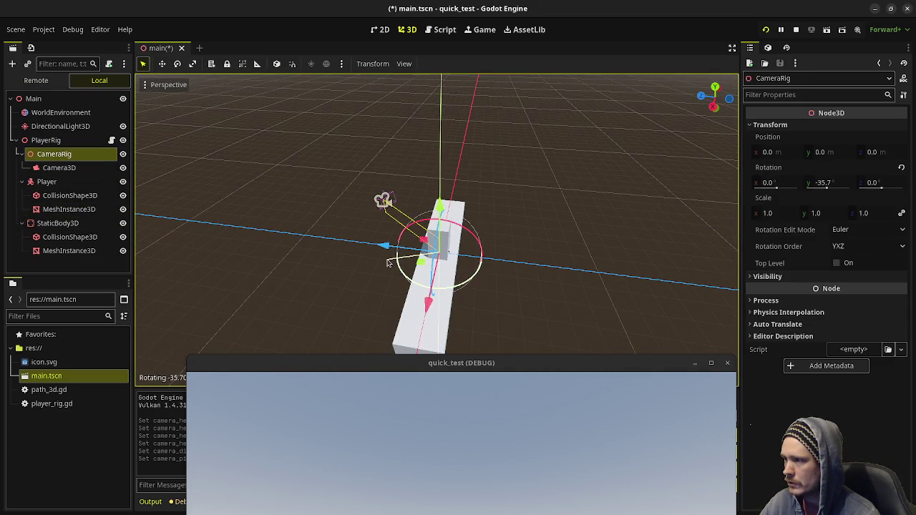
mouse_move(388, 368)
left_mouse_down()
mouse_move(370, 133)
mouse_move(422, 313)
left_mouse_up()
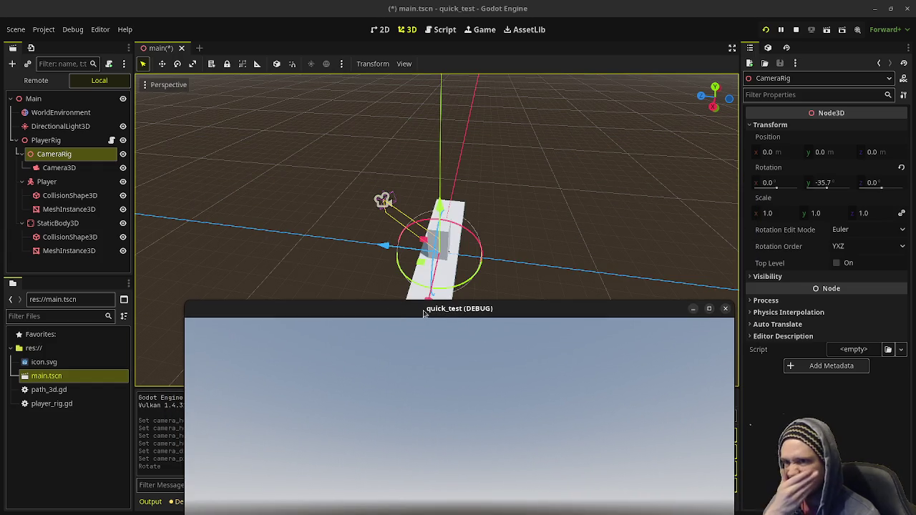
left_click(796, 29)
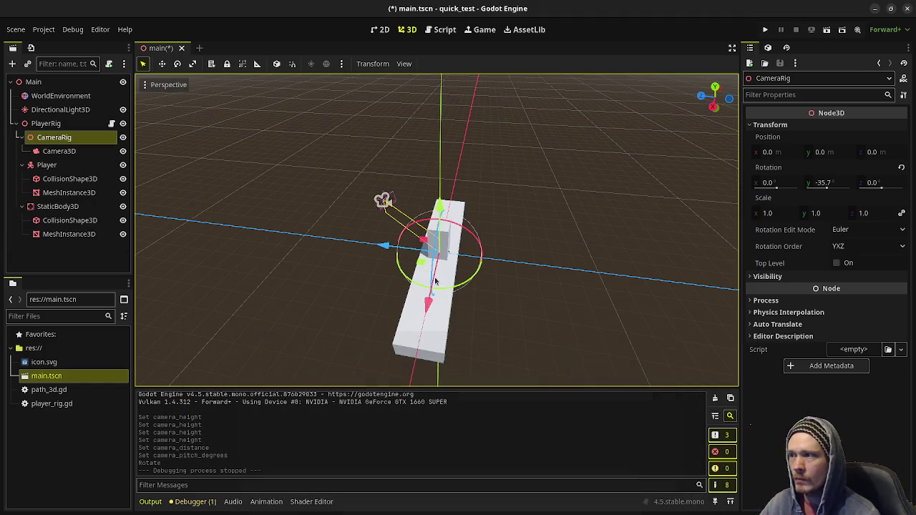
Step: Undo the rotation and revert PlayerRig camera to distance 5.0, height 1.0
key("ctrl+z")
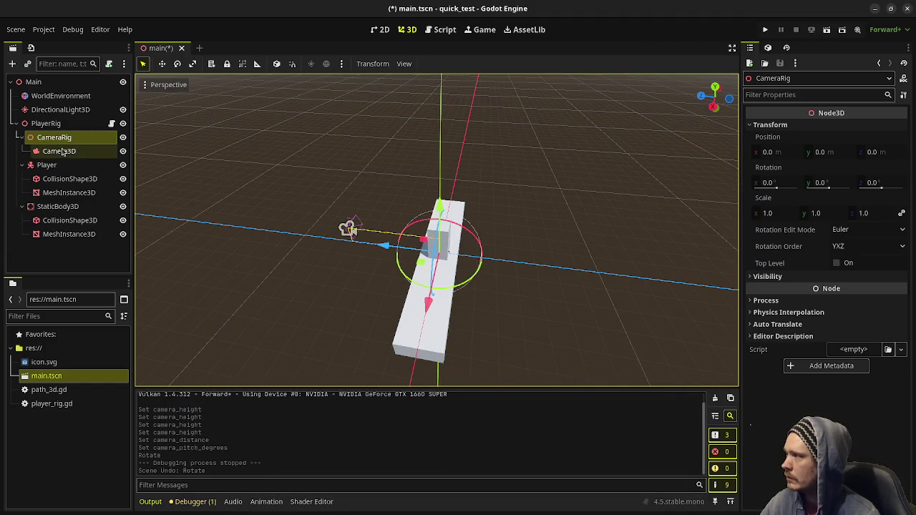
left_click(46, 123)
key("ctrl+z")
key("ctrl+z")
key("ctrl+z")
key("ctrl+z")
key("ctrl+z")
key("ctrl+z")
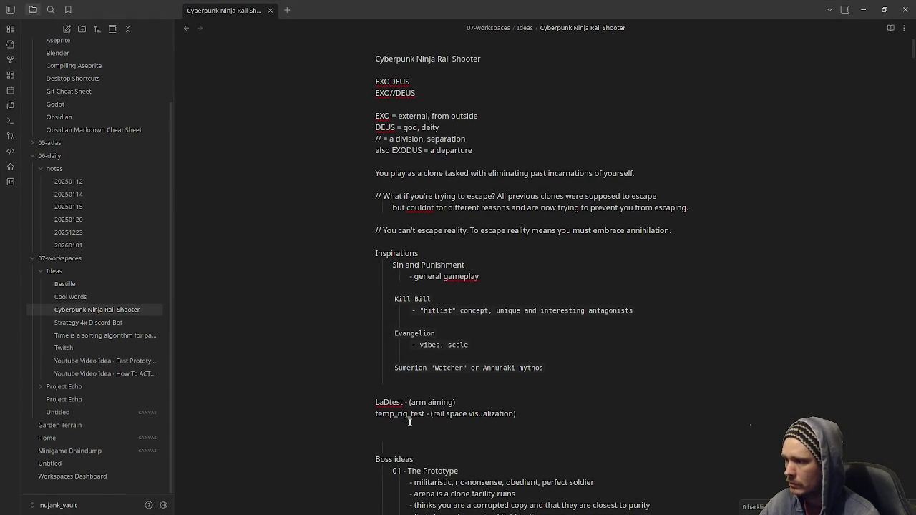
Step: Note 'quick_test - (rig dynamics test)' under temp_rig_test in Obsidian and return to Godot
type("quick_test")
type(" - (rig d")
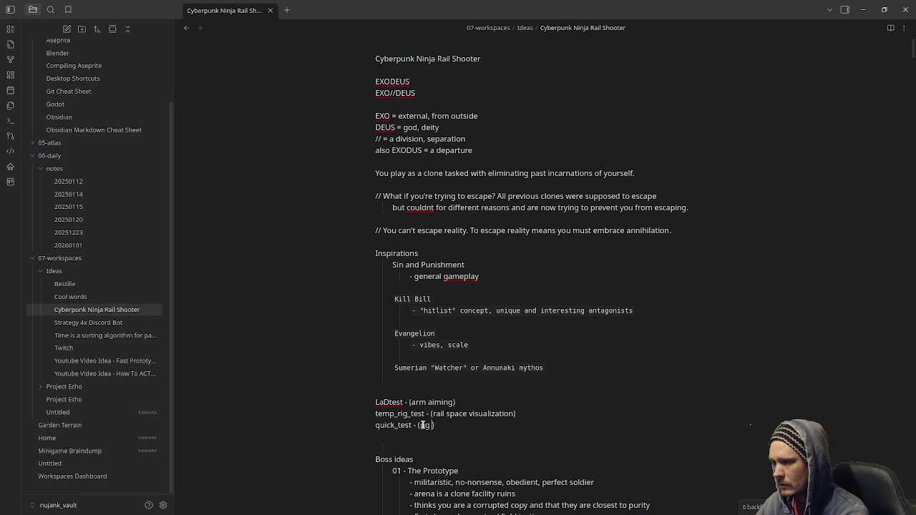
type("ynamics test")
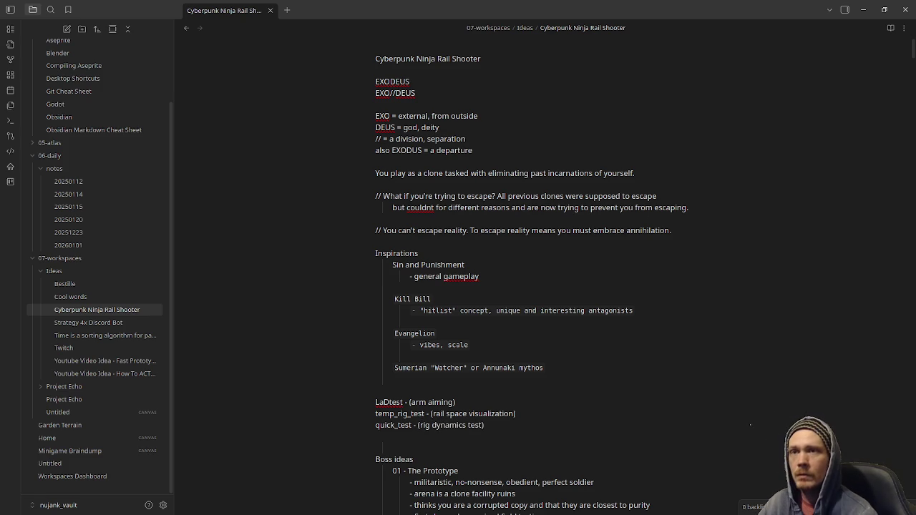
key("alt+Tab")
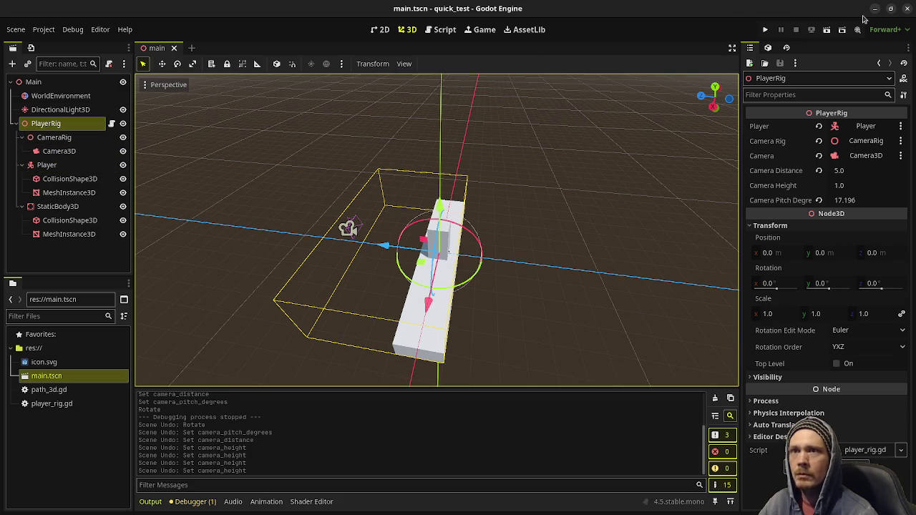
Step: Close the quick_test editor and scroll the Project Manager list down to shmup
left_click(907, 8)
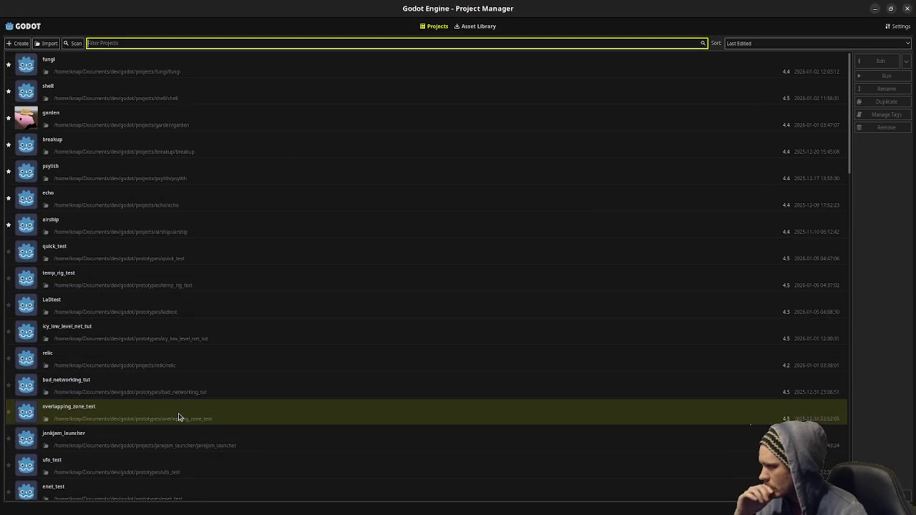
scroll(178, 412, "down", 3)
scroll(167, 409, "down", 3)
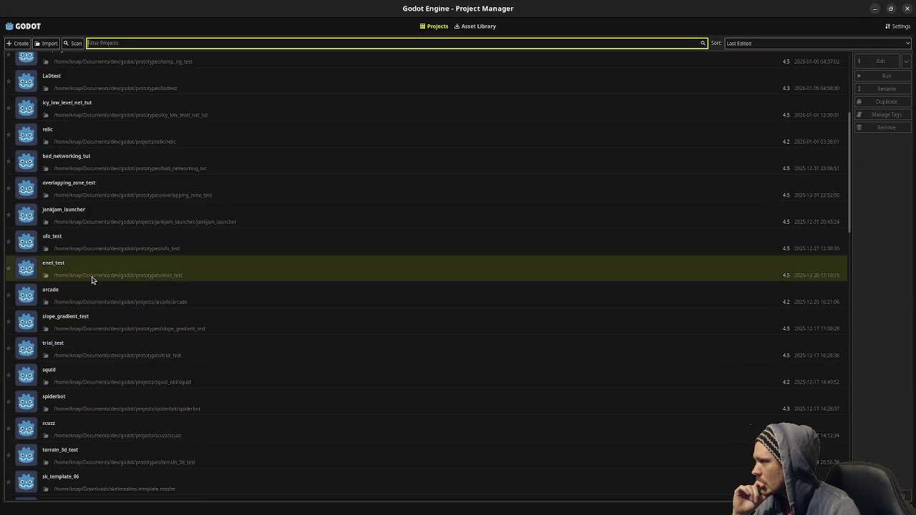
scroll(95, 319, "down", 2)
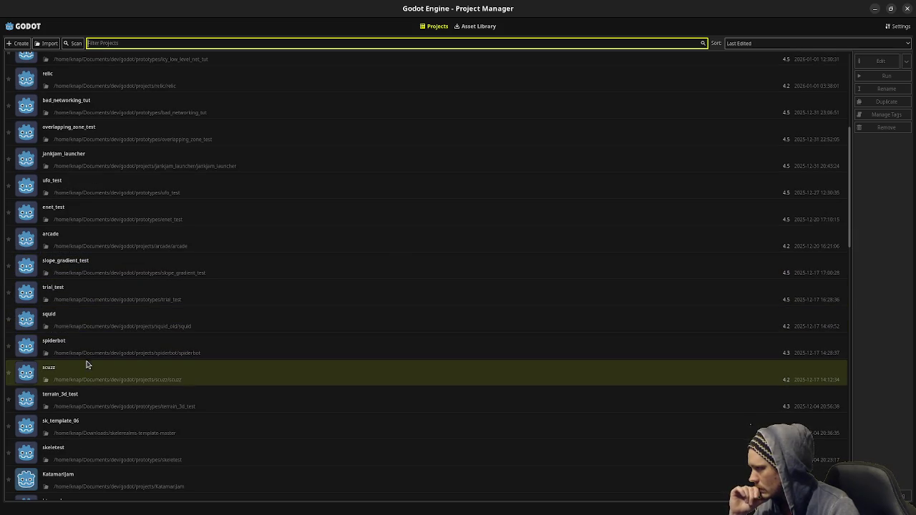
scroll(87, 375, "down", 2)
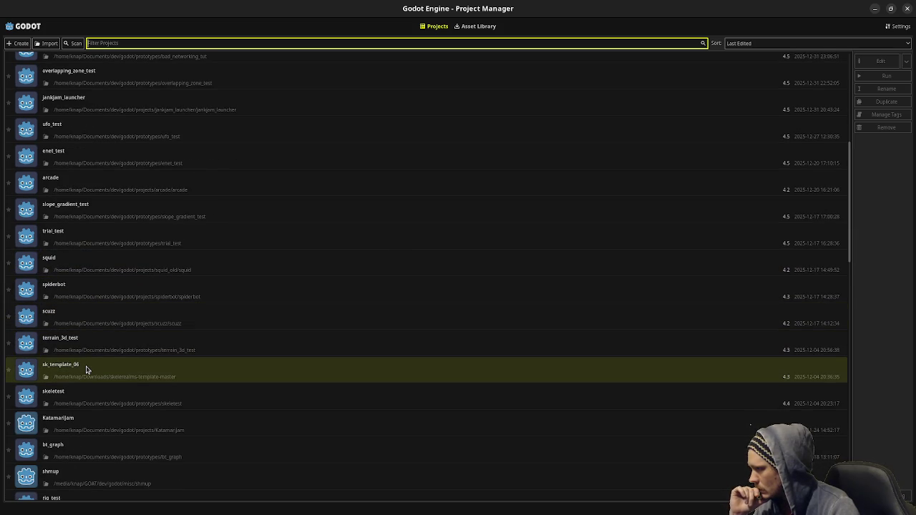
scroll(86, 369, "down", 2)
scroll(88, 379, "down", 2)
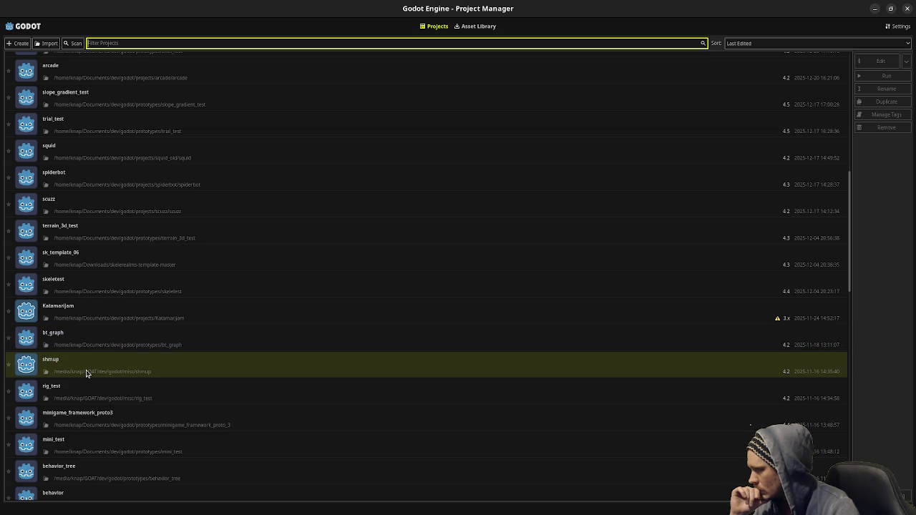
Step: Browse the shmup project's folder in the file manager, then select shmup in the list
left_click(45, 374)
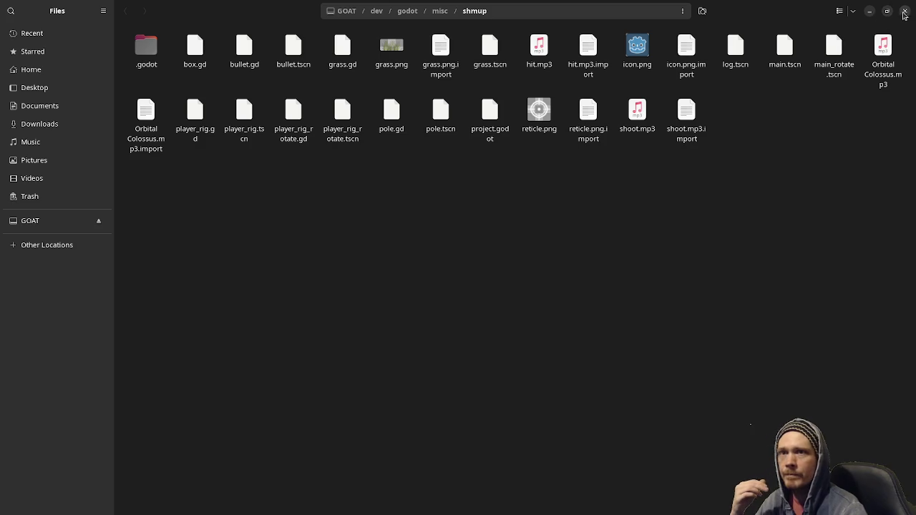
left_click(905, 11)
left_click(200, 373)
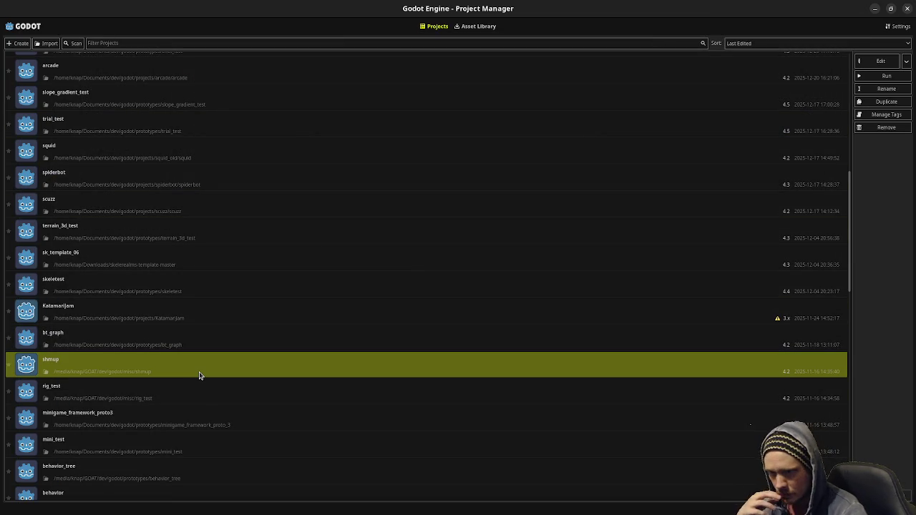
key("super")
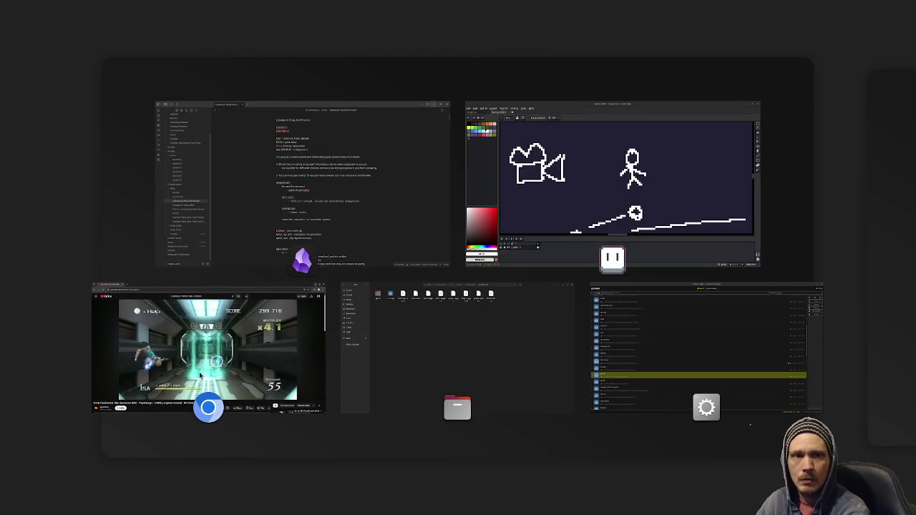
Step: After reviewing player_rig.gd, clear the Aseprite canvas and draw a long line with a steep left stroke
key("super")
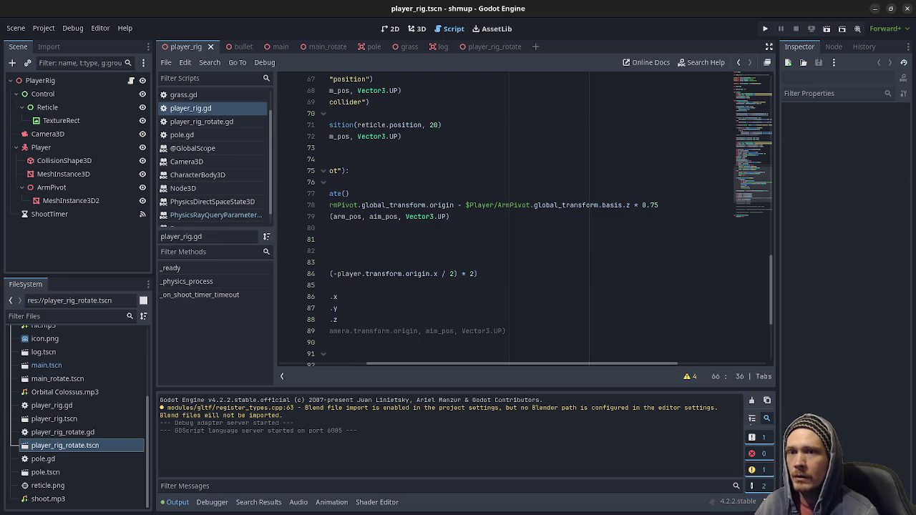
key("alt+Tab")
key("ctrl+a")
key("Delete")
left_click_drag(254, 283, 820, 265)
mouse_move(269, 268)
left_mouse_down()
mouse_move(293, 349)
mouse_move(327, 154)
left_mouse_up()
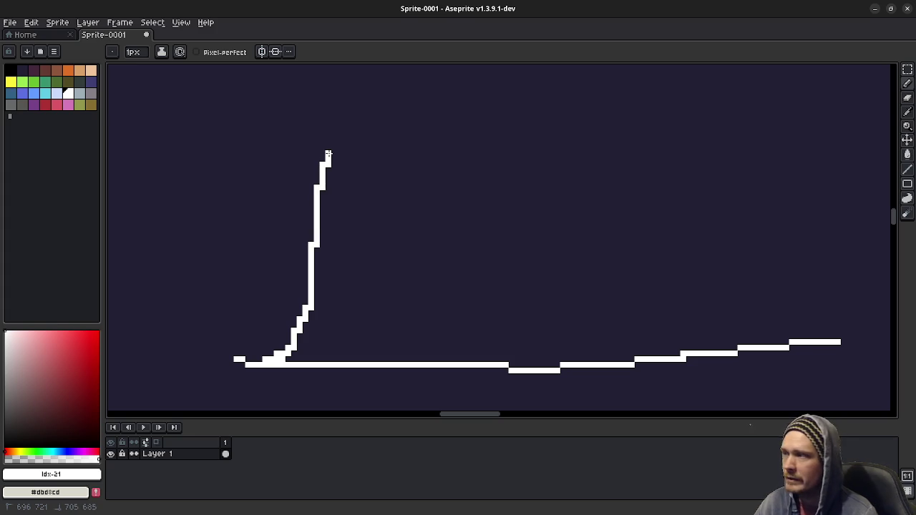
Step: Sketch a steep rise into an arched peak, a long flat tail, and a vertical marker through the dip
left_click_drag(328, 154, 346, 95)
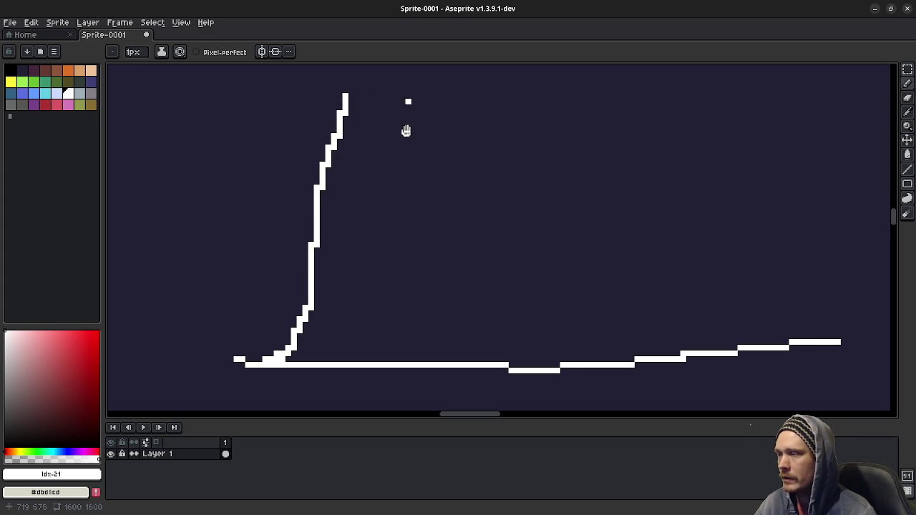
left_click_drag(407, 95, 389, 211)
mouse_move(328, 212)
left_mouse_down()
mouse_move(364, 122)
mouse_move(377, 129)
mouse_move(401, 192)
left_mouse_up()
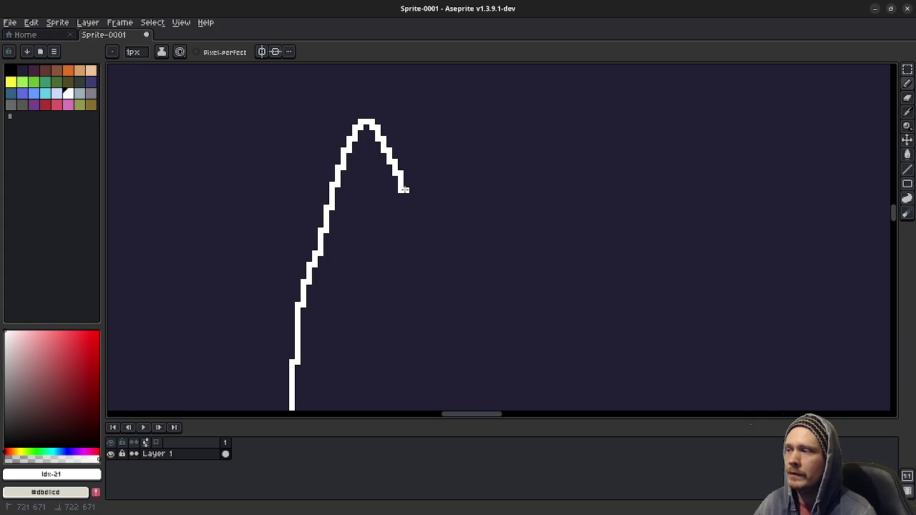
left_click(401, 195)
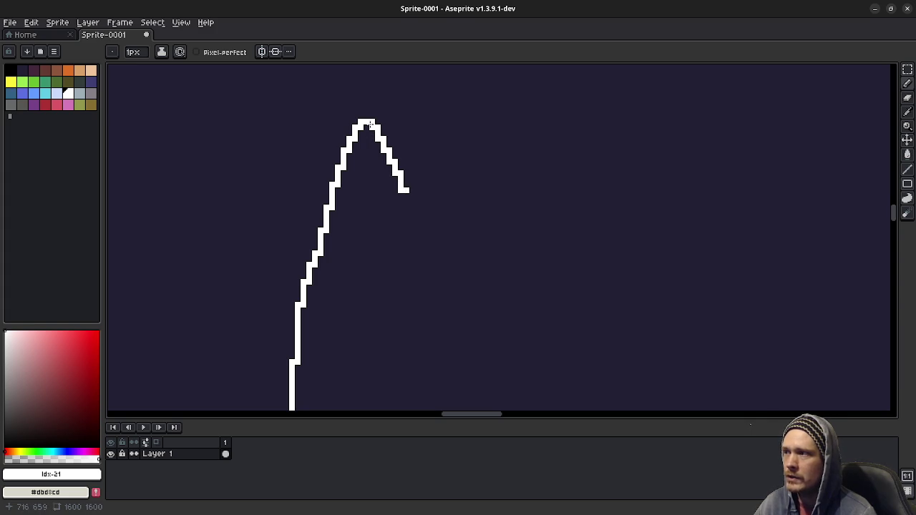
left_click_drag(404, 191, 419, 191)
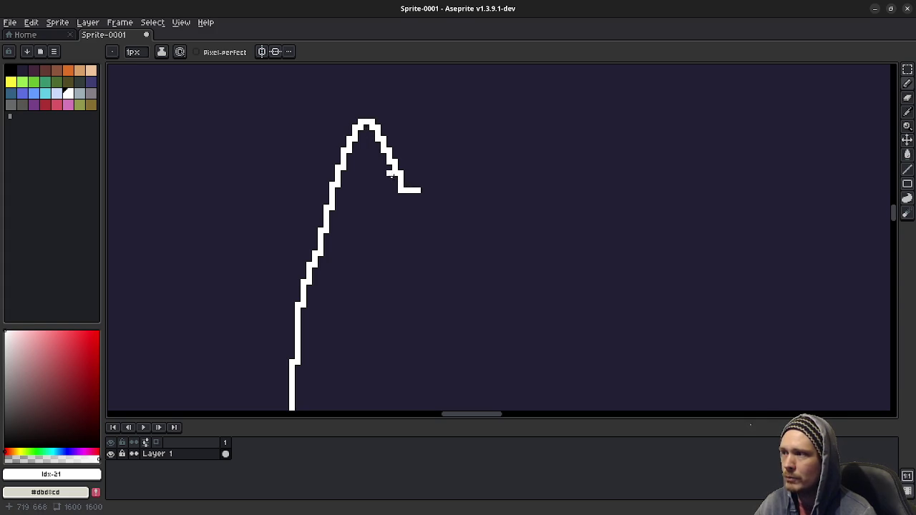
mouse_move(415, 194)
left_mouse_down()
mouse_move(724, 191)
mouse_move(845, 176)
left_mouse_up()
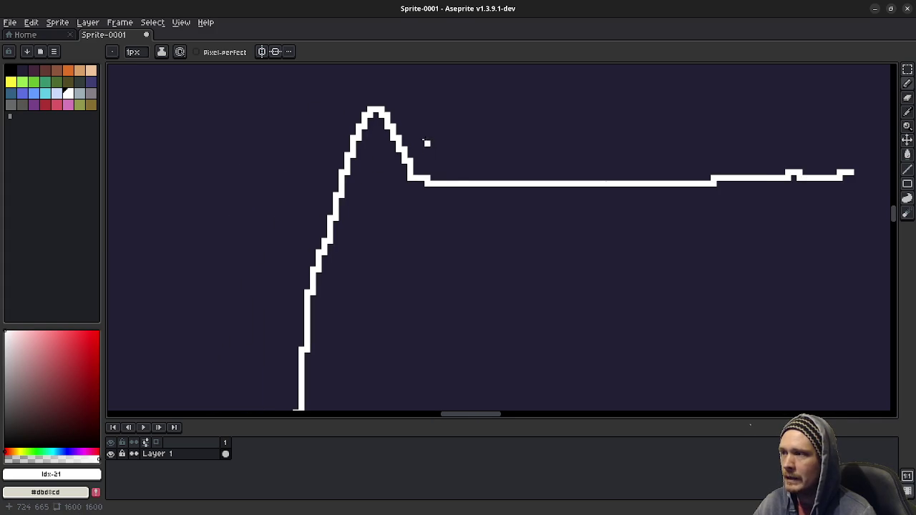
left_click_drag(414, 107, 420, 275)
Step: Draw a stepped baseline left of the curve and trace a rising arch back down to it
scroll(594, 268, "down", 1)
scroll(597, 265, "down", 2)
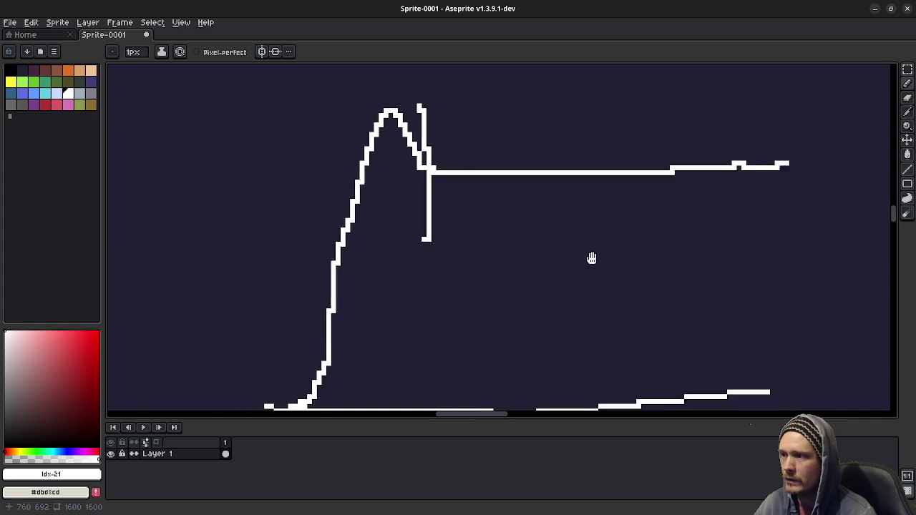
scroll(583, 261, "right", 4)
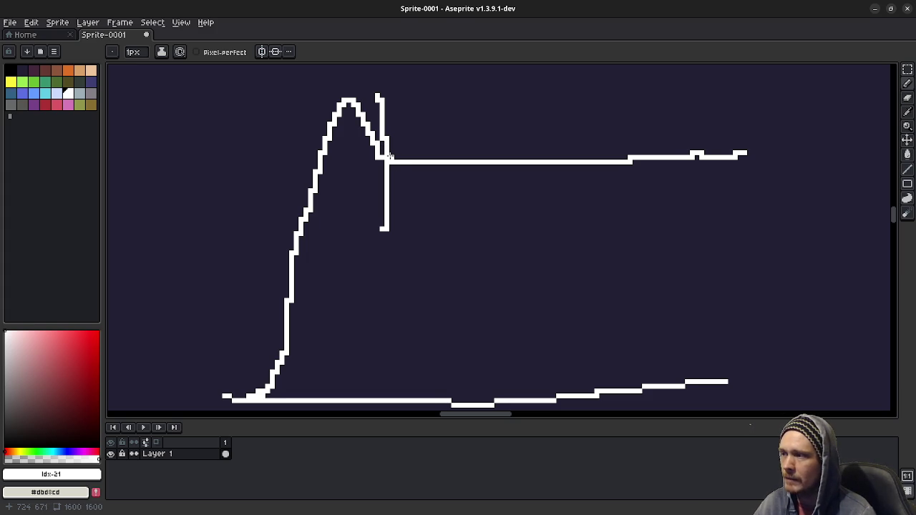
scroll(322, 279, "down", 1)
scroll(331, 268, "left", 8)
scroll(168, 271, "left", 3)
left_click_drag(167, 271, 505, 269)
scroll(291, 276, "left", 3)
mouse_move(372, 252)
left_mouse_down()
mouse_move(344, 285)
mouse_move(273, 328)
left_mouse_up()
mouse_move(193, 355)
left_mouse_down()
mouse_move(217, 331)
mouse_move(237, 276)
mouse_move(271, 116)
mouse_move(294, 95)
mouse_move(315, 97)
left_mouse_up()
mouse_move(319, 102)
left_mouse_down()
mouse_move(348, 329)
mouse_move(360, 350)
mouse_move(478, 352)
left_mouse_up()
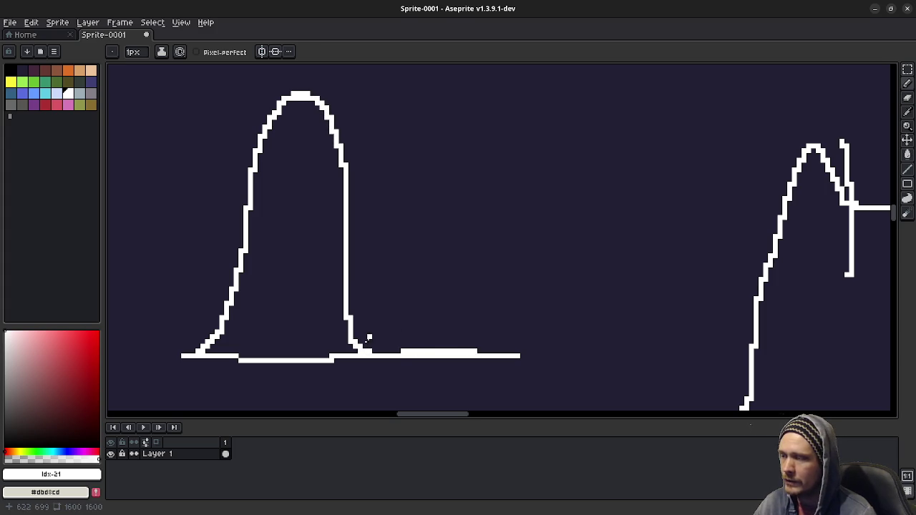
left_click_drag(353, 350, 450, 350)
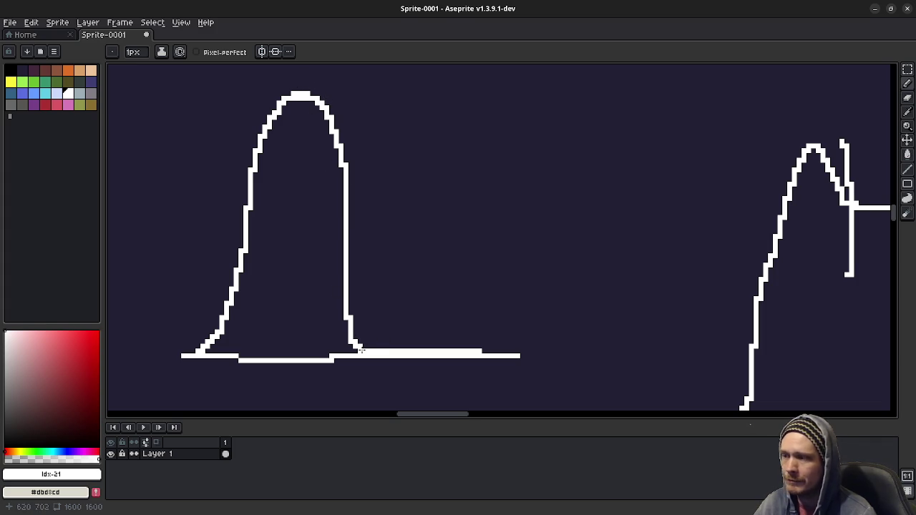
Step: Beside the right-hand overshoot curve, draw a tall figure from the ground up to the rail
scroll(537, 334, "right", 5)
scroll(537, 333, "down", 1)
mouse_move(546, 292)
left_mouse_down()
mouse_move(396, 271)
mouse_move(402, 280)
left_mouse_up()
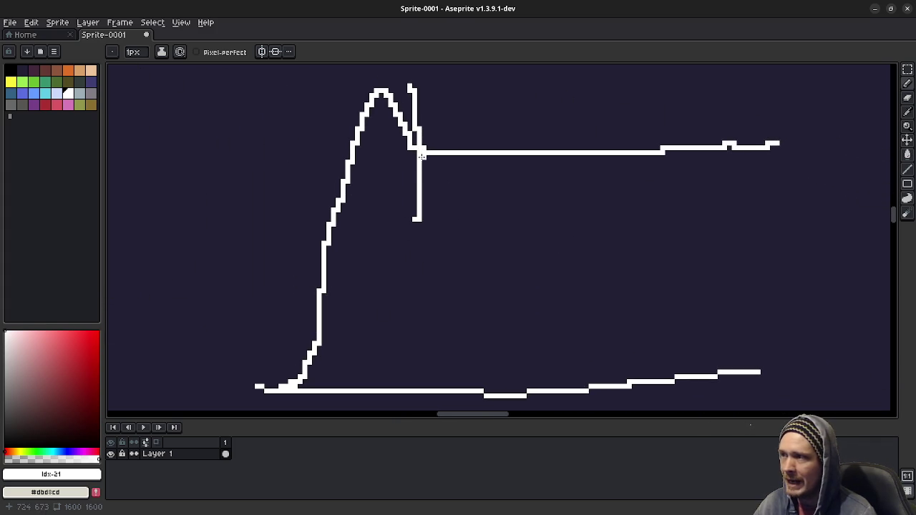
left_click_drag(485, 219, 480, 220)
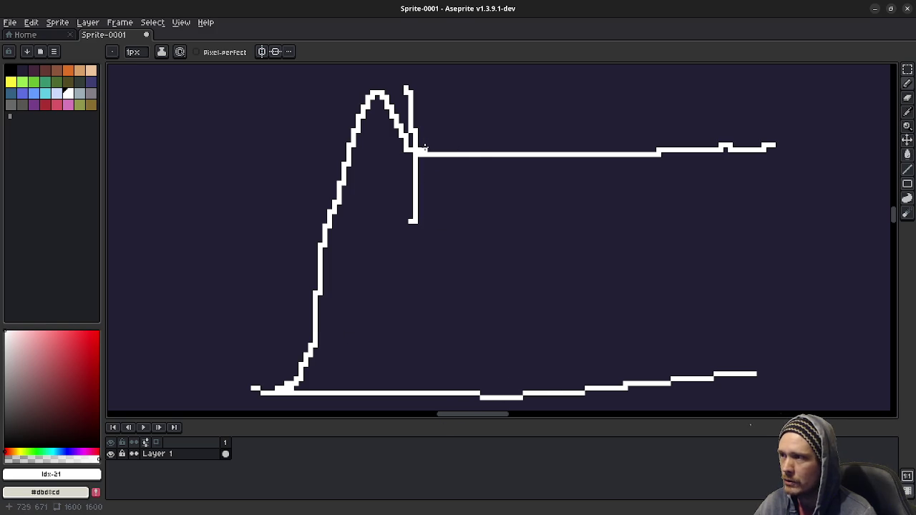
mouse_move(540, 385)
left_mouse_down()
mouse_move(526, 159)
mouse_move(569, 202)
left_mouse_up()
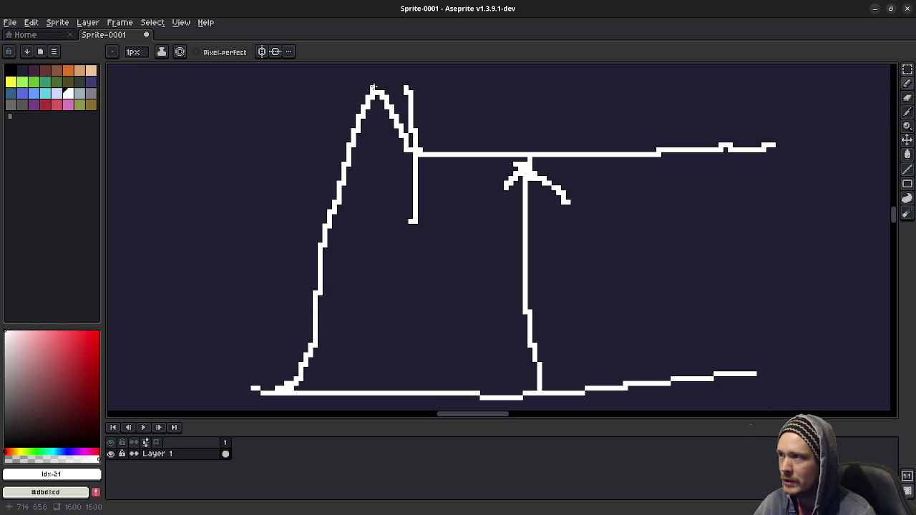
scroll(505, 137, "up", 2)
Step: Add a short upward arrow above the rail right of the peak, plus a dot near the rail
mouse_move(458, 130)
left_mouse_down()
mouse_move(466, 183)
mouse_move(452, 120)
mouse_move(442, 146)
mouse_move(479, 141)
left_mouse_up()
left_click_drag(461, 175, 484, 174)
left_click(549, 193)
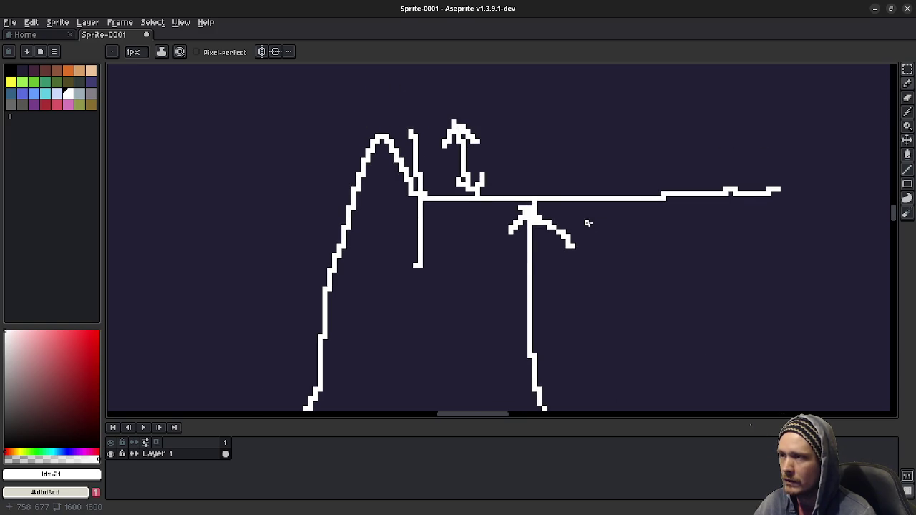
scroll(585, 247, "down", 2)
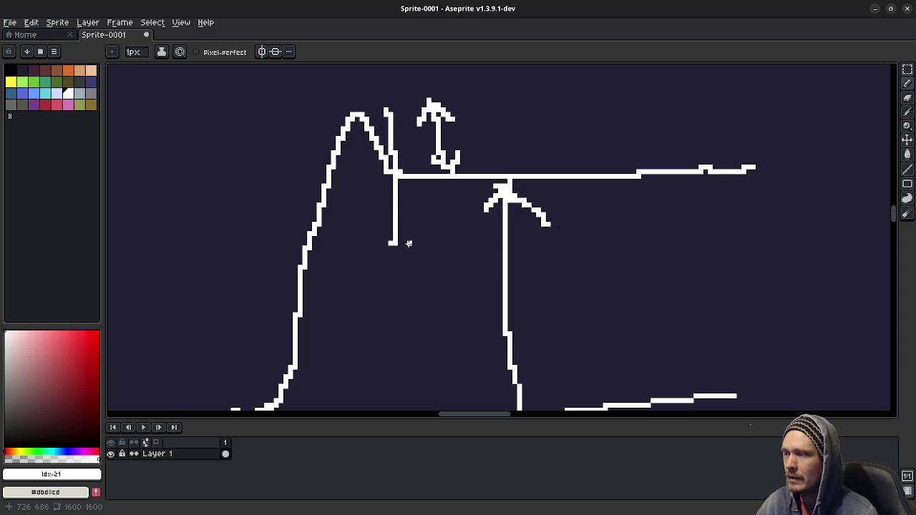
scroll(358, 308, "down", 1)
scroll(347, 368, "left", 3)
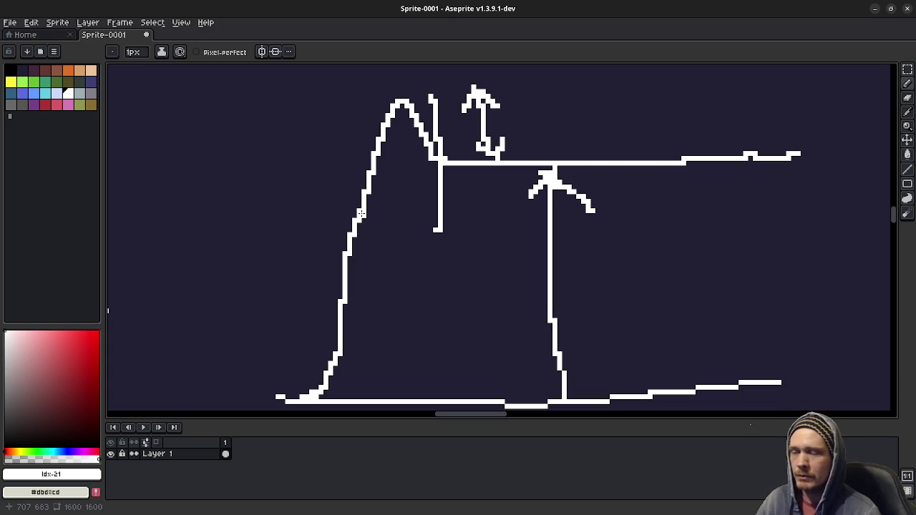
left_click(378, 197)
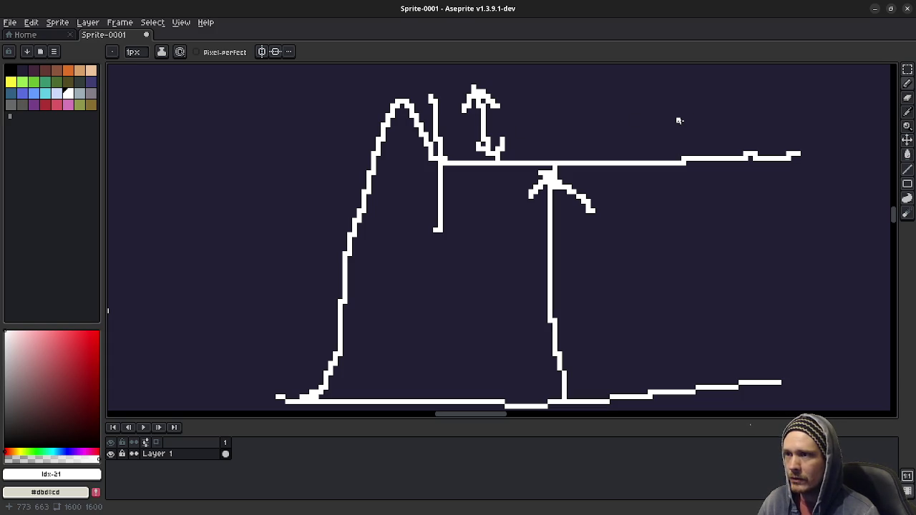
Step: Draw a downward arrow from rail to ground, then thicken the rail and the post at the peak
left_click_drag(442, 168, 469, 394)
mouse_move(439, 366)
left_mouse_down()
mouse_move(465, 397)
mouse_move(493, 362)
left_mouse_up()
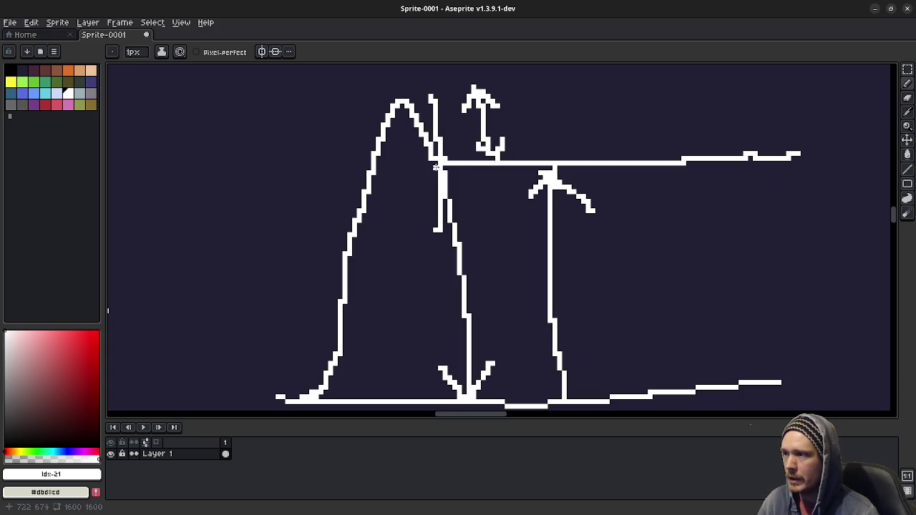
left_click_drag(628, 158, 683, 159)
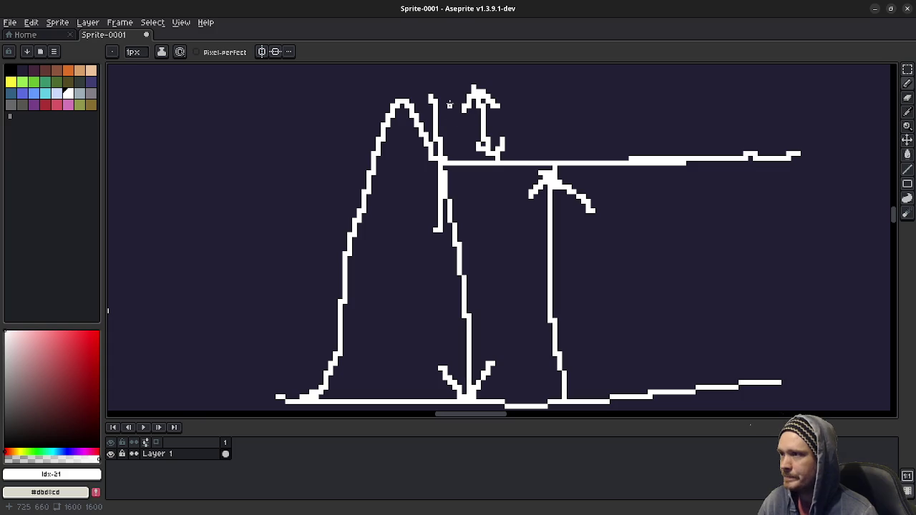
left_click_drag(435, 94, 439, 86)
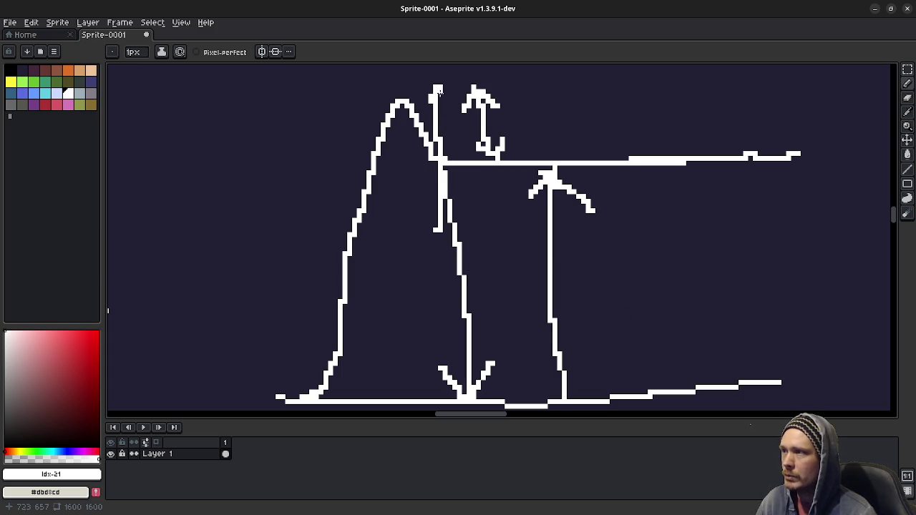
left_click_drag(438, 90, 435, 230)
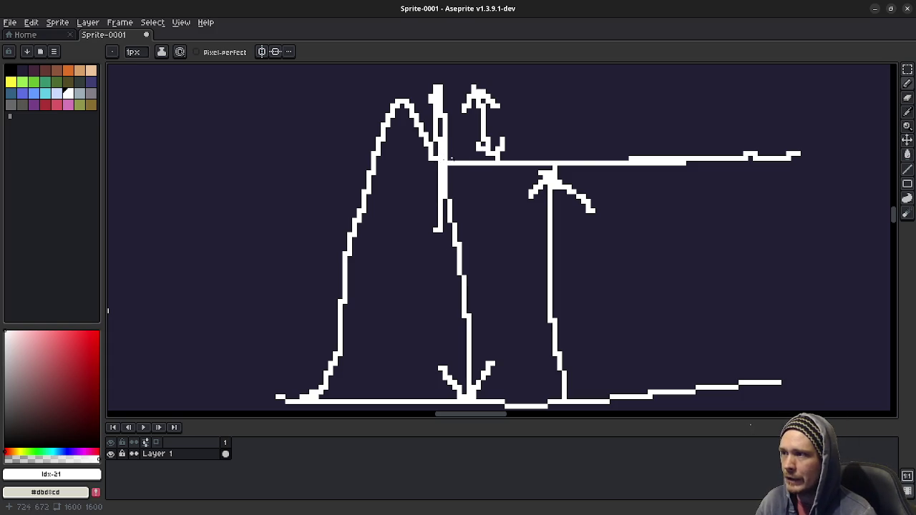
left_click_drag(448, 166, 690, 167)
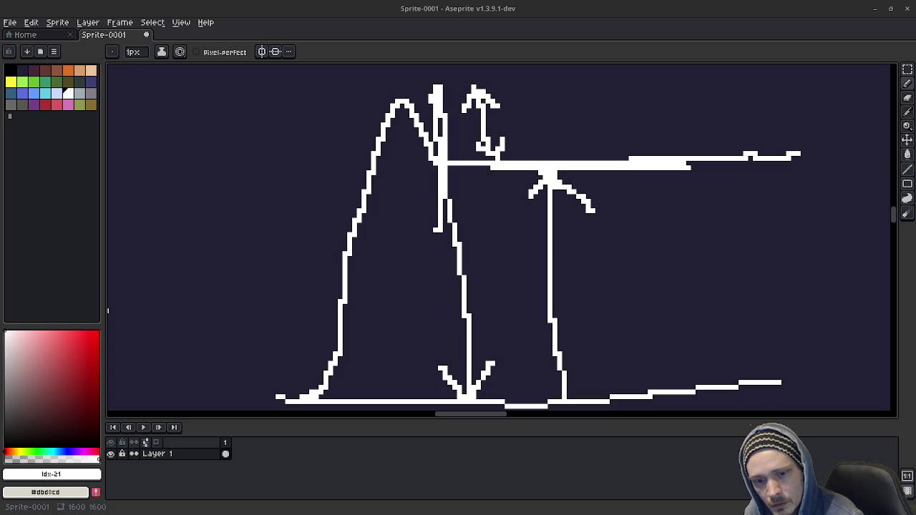
key("alt+Tab")
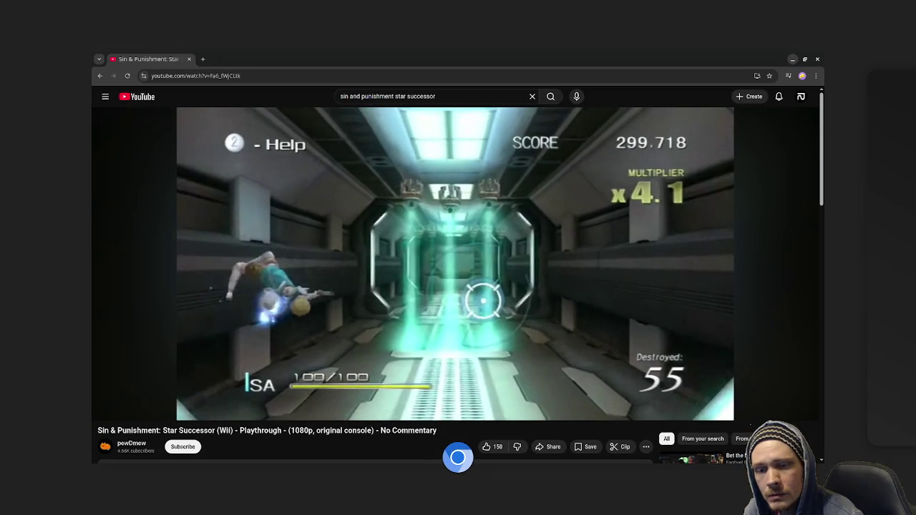
key("alt+Tab")
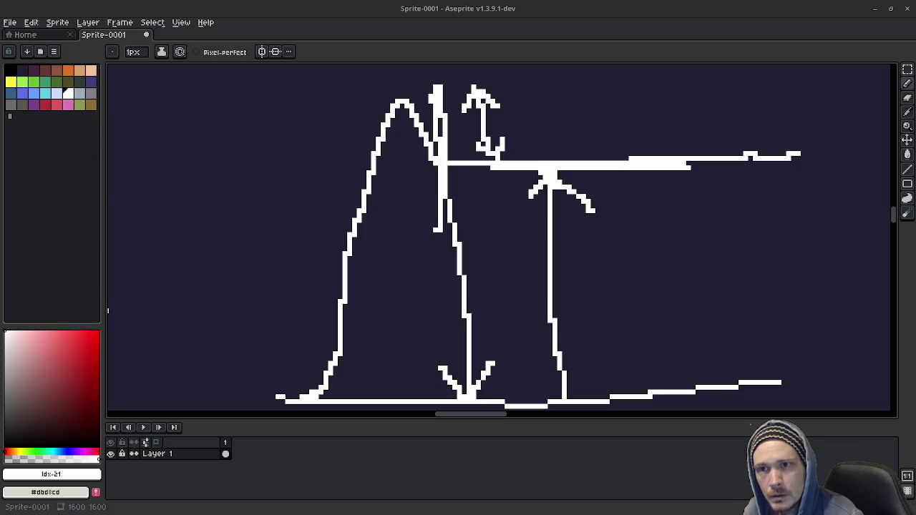
Step: Retrace the curve's left rising side from base to peak, then pan to an empty canvas area
key("alt+Tab")
key("alt+Tab")
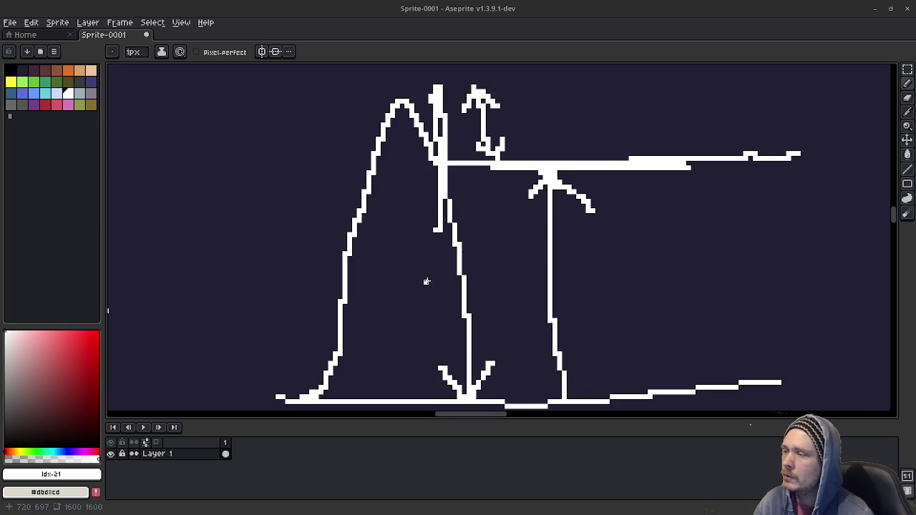
scroll(452, 294, "left", 3)
scroll(453, 294, "left", 2)
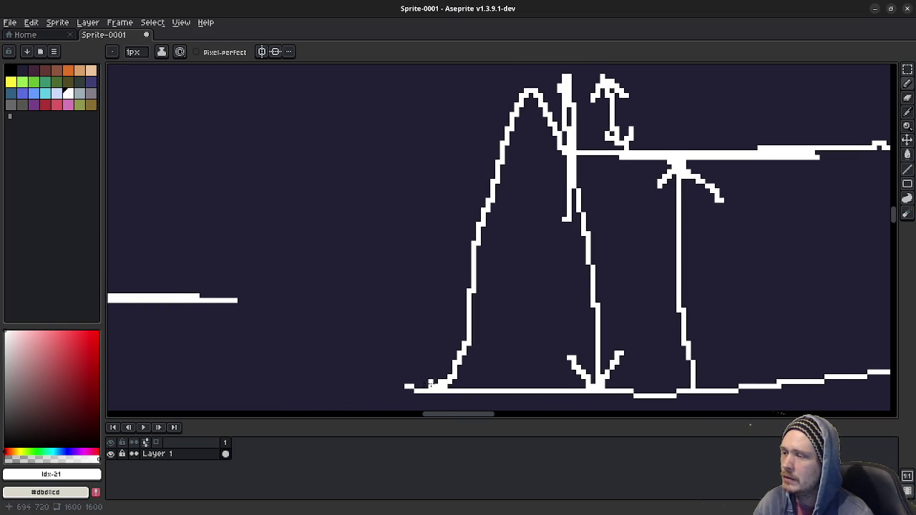
left_click_drag(428, 391, 525, 81)
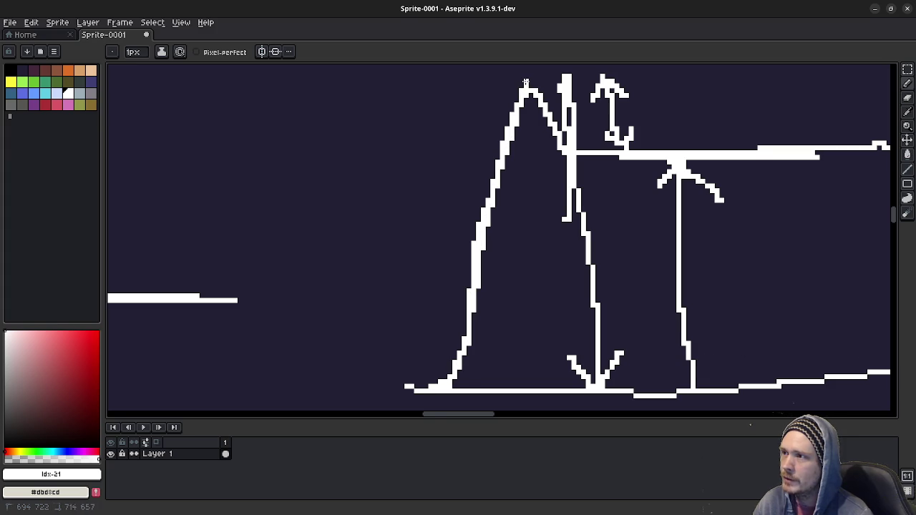
scroll(474, 167, "left", 5)
scroll(474, 167, "up", 2)
left_click_drag(590, 199, 483, 186)
scroll(482, 186, "up", 1)
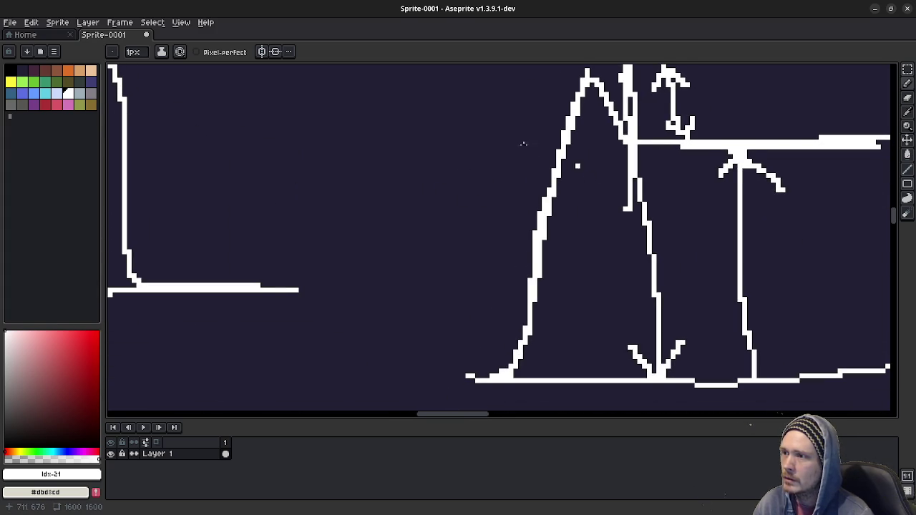
scroll(491, 237, "down", 1)
scroll(541, 293, "up", 1)
scroll(484, 351, "up", 2)
scroll(454, 289, "up", 2)
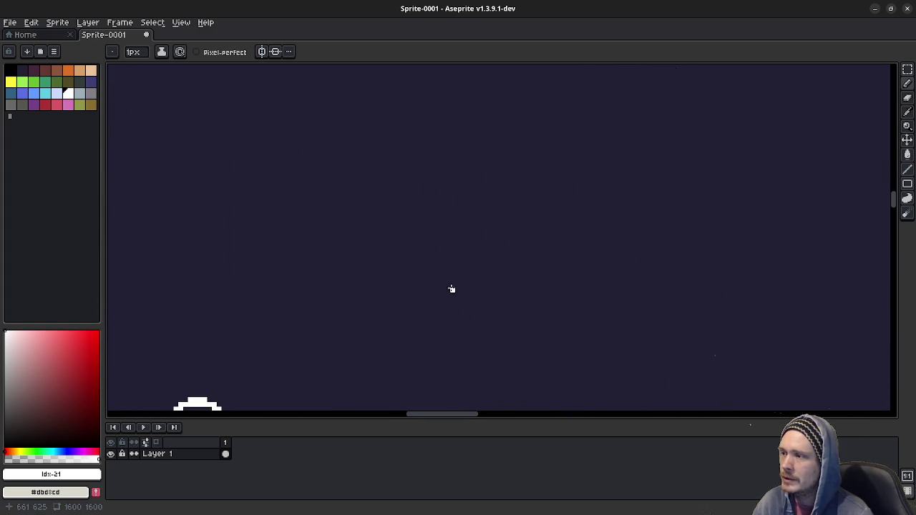
Step: Sketch a new curve that overshoots to a peak and levels into a flat tail
mouse_move(293, 299)
left_mouse_down()
mouse_move(325, 298)
mouse_move(377, 67)
left_mouse_up()
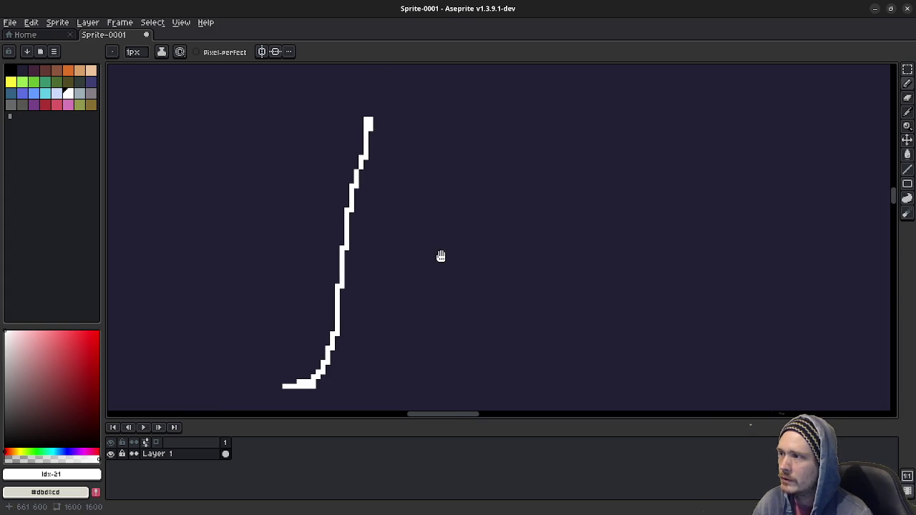
mouse_move(368, 118)
left_mouse_down()
mouse_move(376, 94)
mouse_move(427, 139)
mouse_move(572, 151)
left_mouse_up()
left_click_drag(568, 290, 444, 262)
Step: Draw a gentler curve to its right with a small peak, then thicken the left curve's rise
mouse_move(538, 346)
left_mouse_down()
mouse_move(632, 295)
mouse_move(706, 226)
mouse_move(786, 98)
mouse_move(810, 79)
mouse_move(854, 90)
left_mouse_up()
mouse_move(782, 141)
left_mouse_down()
mouse_move(631, 156)
mouse_move(698, 146)
left_mouse_up()
scroll(212, 131, "left", 2)
scroll(561, 190, "left", 5)
scroll(629, 193, "down", 1)
left_click_drag(627, 196, 552, 218)
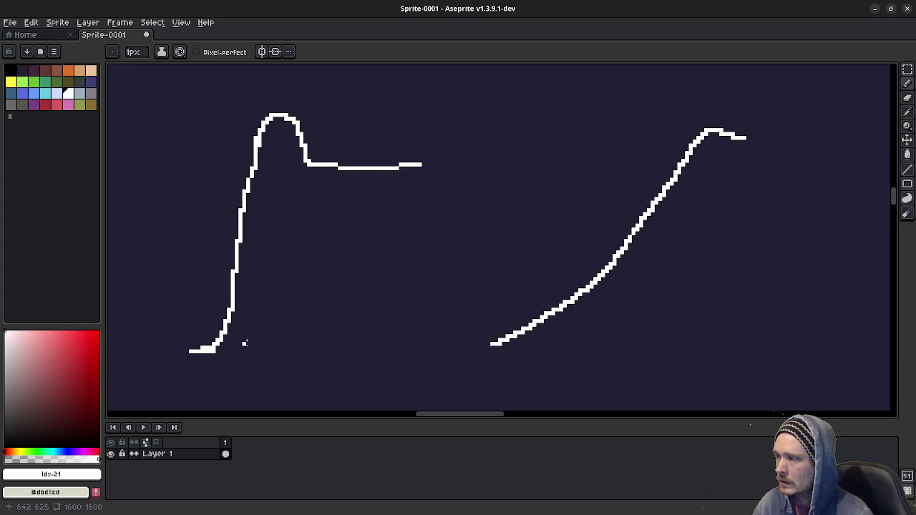
mouse_move(189, 351)
left_mouse_down()
mouse_move(274, 113)
mouse_move(425, 162)
left_mouse_up()
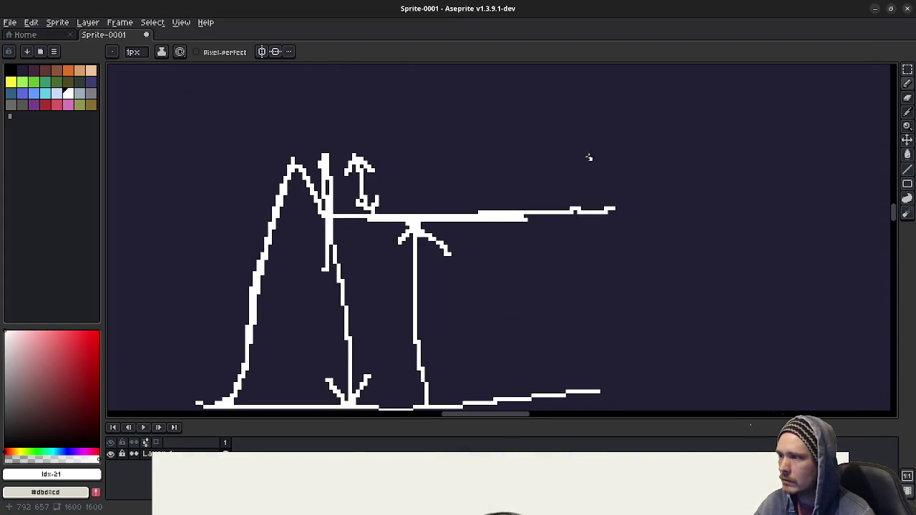
Step: Draw a short vertical mark crossed by a horizontal stroke
left_click_drag(469, 330, 476, 378)
mouse_move(438, 344)
left_mouse_down()
mouse_move(542, 335)
mouse_move(507, 378)
mouse_move(533, 385)
mouse_move(583, 368)
mouse_move(610, 379)
left_mouse_up()
scroll(523, 310, "up", 3)
scroll(444, 374, "left", 5)
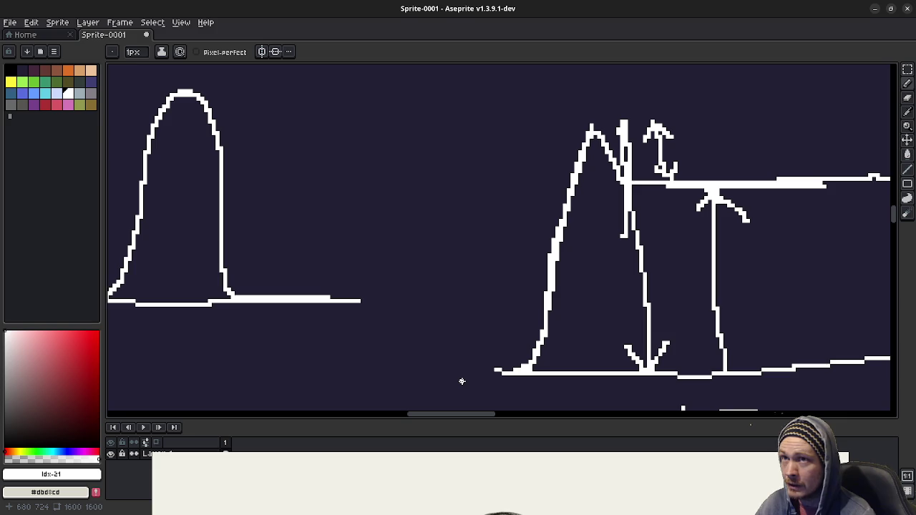
Step: Draw a tall bracket line left of the rail scene and fill pixels into the curve's peak
left_click_drag(467, 364, 468, 149)
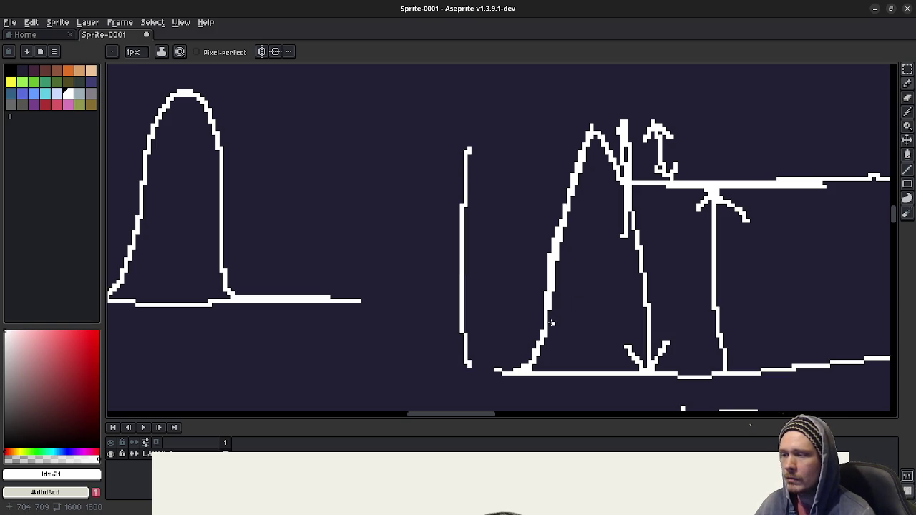
mouse_move(529, 324)
left_mouse_down()
mouse_move(429, 350)
mouse_move(619, 317)
left_mouse_up()
mouse_move(453, 144)
left_mouse_down()
mouse_move(405, 253)
mouse_move(449, 155)
left_mouse_up()
scroll(562, 259, "down", 3)
scroll(536, 276, "right", 5)
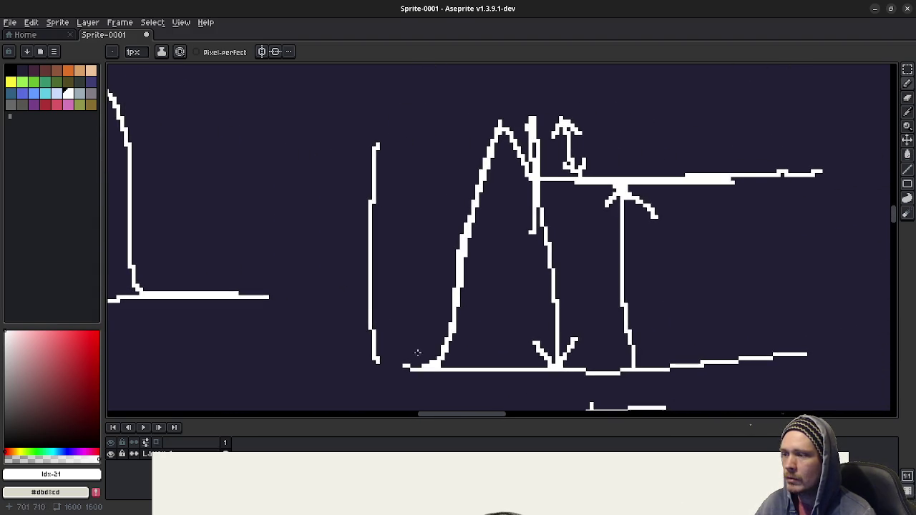
left_click_drag(443, 371, 390, 378)
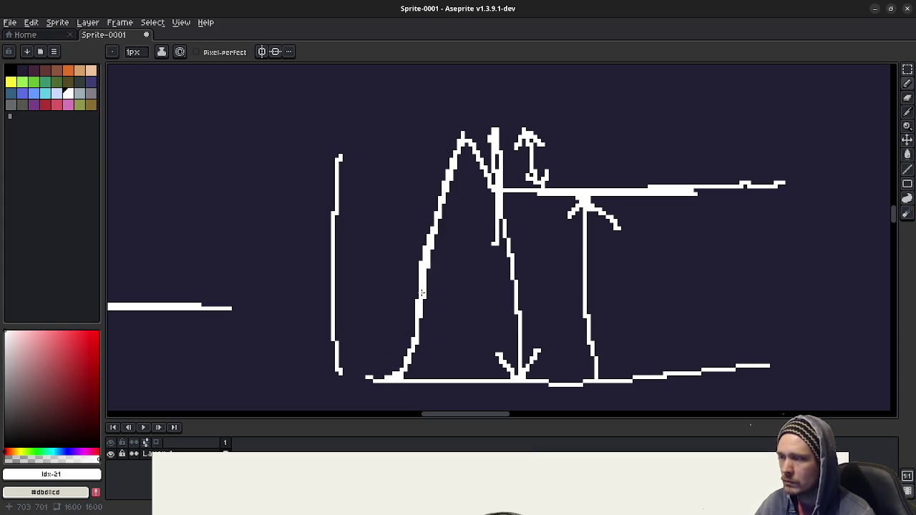
left_click_drag(465, 133, 467, 137)
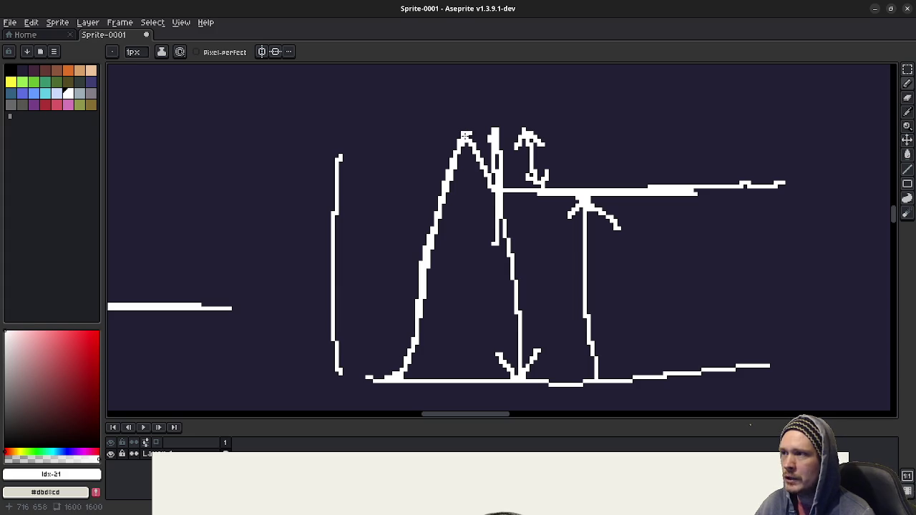
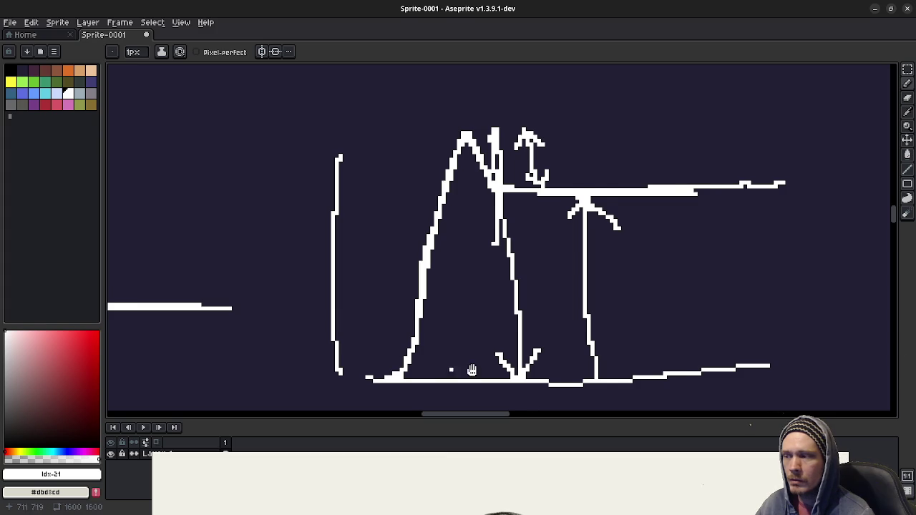
Step: Draw a small loop near the canvas bottom and a short vertical stroke left of the tall line
scroll(358, 367, "left", 2)
mouse_move(296, 368)
left_mouse_down()
mouse_move(308, 392)
mouse_move(319, 386)
left_mouse_up()
left_click_drag(324, 135, 320, 176)
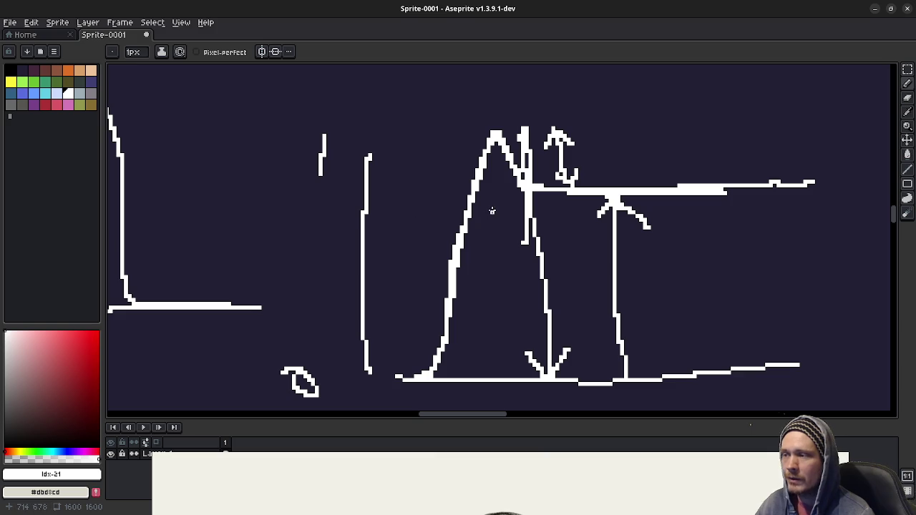
Step: Pan right toward the blank canvas beside the first diagram
left_click_drag(491, 207, 405, 352)
left_click_drag(781, 185, 551, 210)
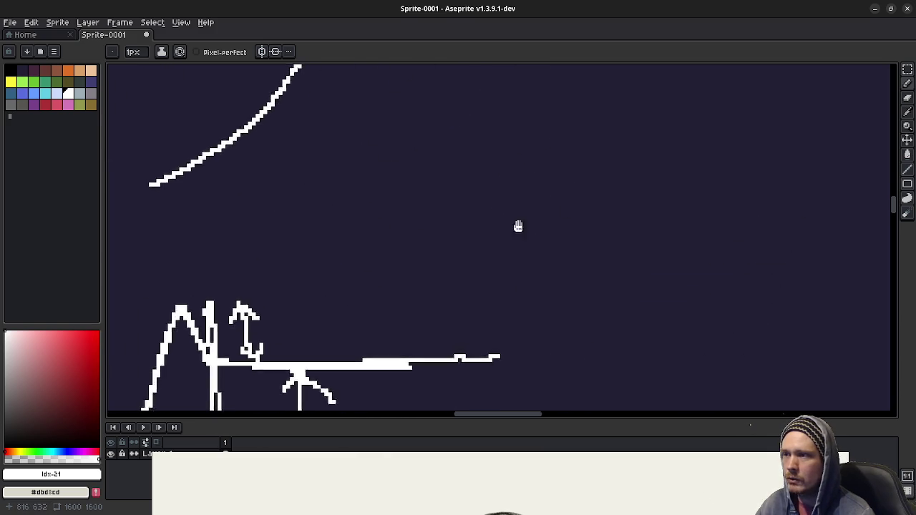
left_click_drag(618, 155, 409, 196)
left_click_drag(411, 150, 418, 168)
left_click_drag(422, 269, 582, 254)
Step: Reposition the view so the stick figure and horizontal line sit upper-left
mouse_move(442, 315)
left_mouse_down()
mouse_move(545, 304)
mouse_move(566, 274)
left_mouse_up()
left_click_drag(486, 350, 515, 290)
mouse_move(460, 303)
left_mouse_down()
mouse_move(503, 236)
mouse_move(482, 224)
left_mouse_up()
left_click_drag(639, 249, 620, 251)
mouse_move(694, 308)
left_mouse_down()
mouse_move(559, 296)
mouse_move(646, 293)
mouse_move(324, 294)
left_mouse_up()
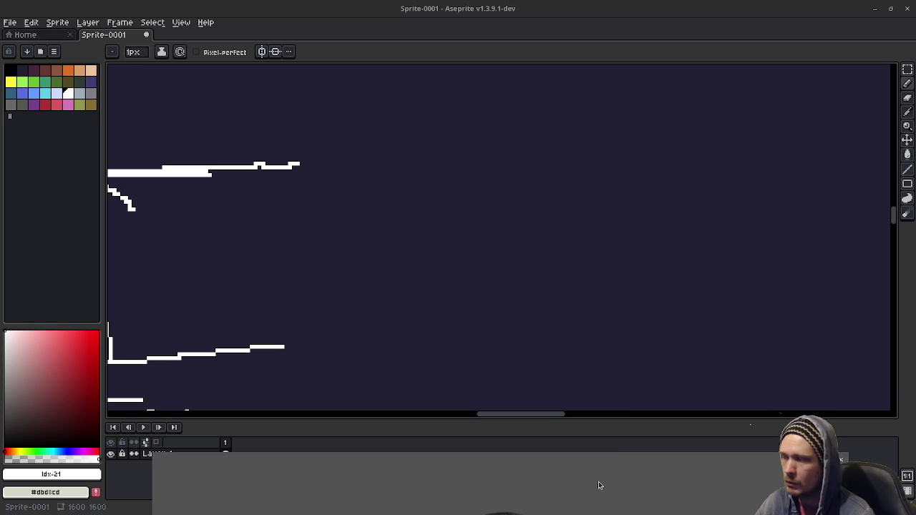
Step: Draw a short horizontal baseline stub in the blank area, removing a stray stepped stroke
left_click_drag(486, 263, 461, 250)
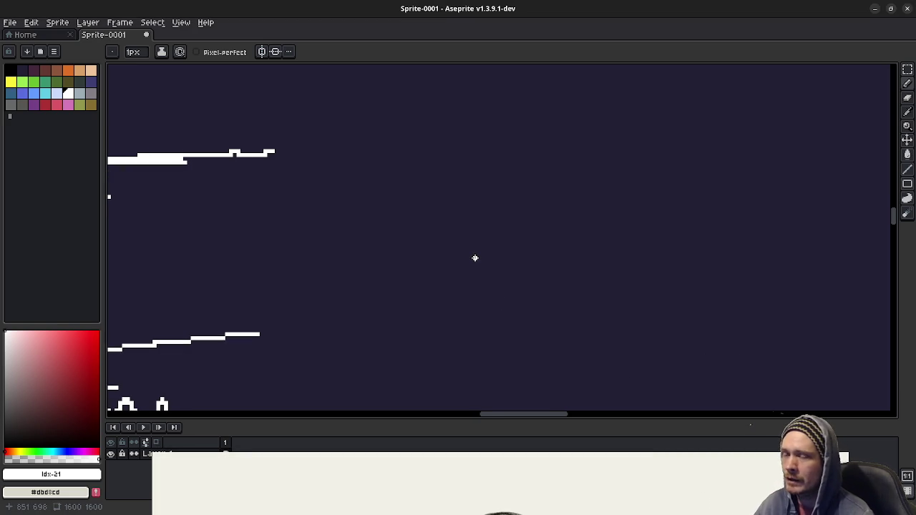
left_click_drag(490, 265, 427, 276)
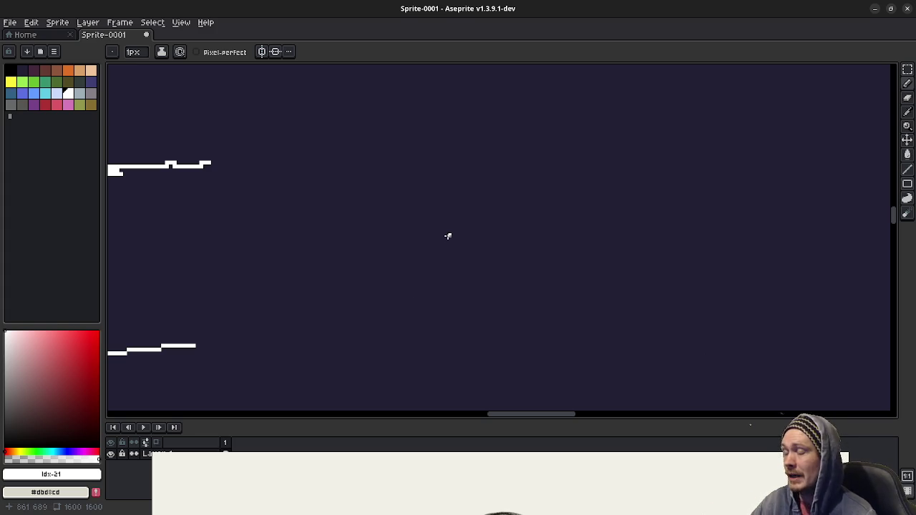
left_click_drag(403, 341, 419, 341)
left_click_drag(387, 142, 415, 136)
key("ctrl+z")
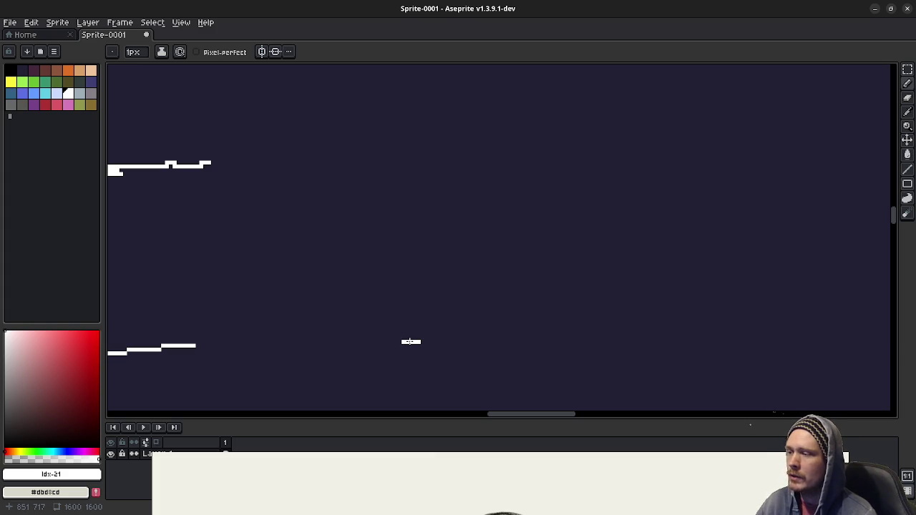
Step: Sketch a rising line with a curved top, then undo both strokes
left_click_drag(411, 341, 433, 106)
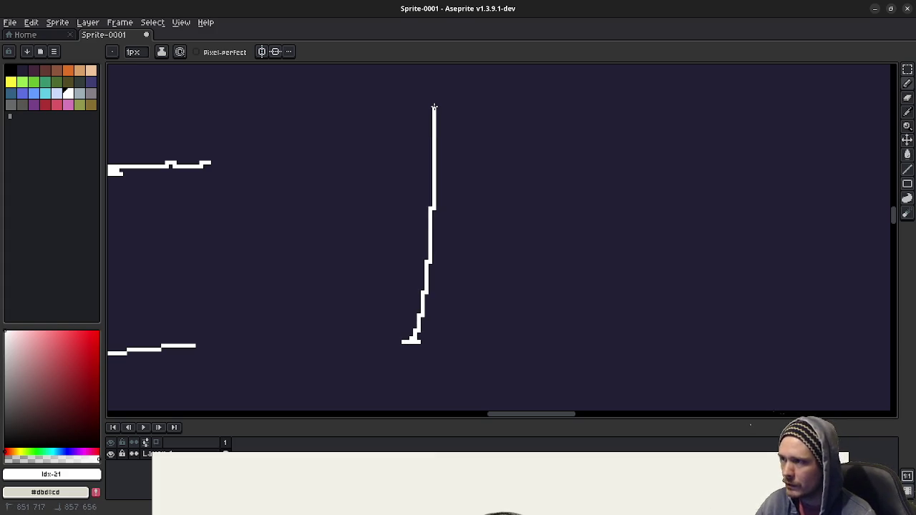
left_click_drag(433, 110, 467, 94)
key("ctrl+z")
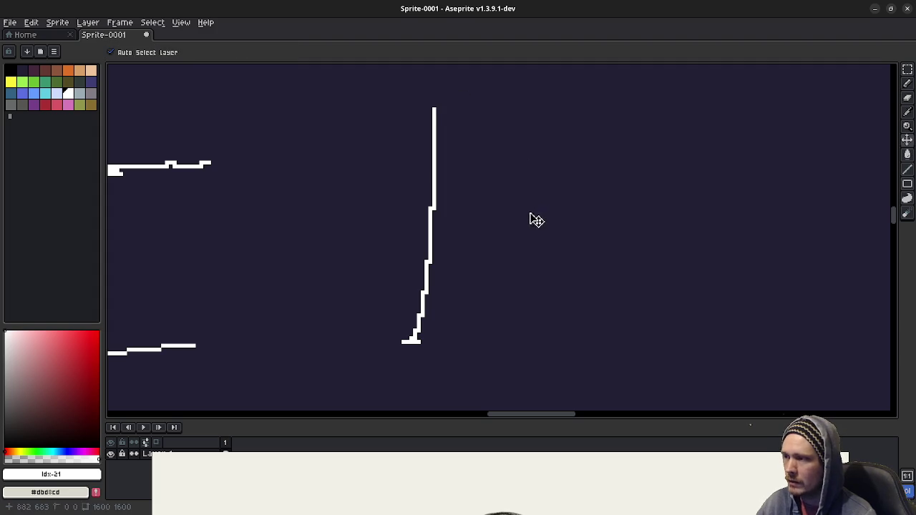
key("ctrl+z")
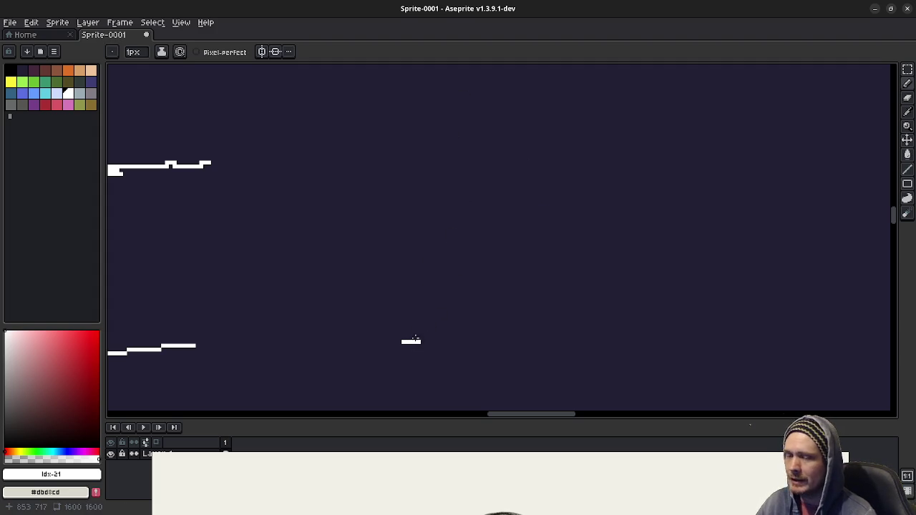
scroll(412, 338, "left", 10)
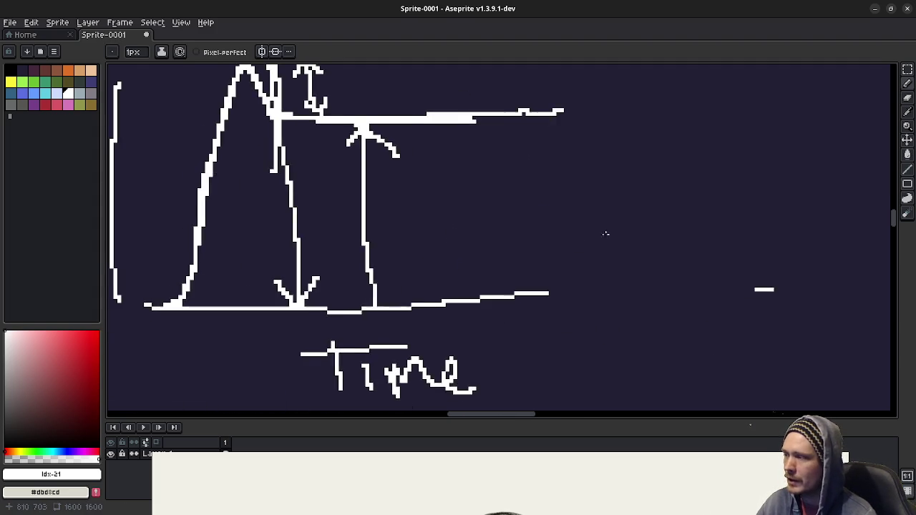
Step: Extend the stub into a long horizontal time axis and draw a steep rising stroke above it
scroll(603, 234, "left", 5)
mouse_move(806, 259)
left_mouse_down()
mouse_move(520, 274)
mouse_move(502, 259)
left_mouse_up()
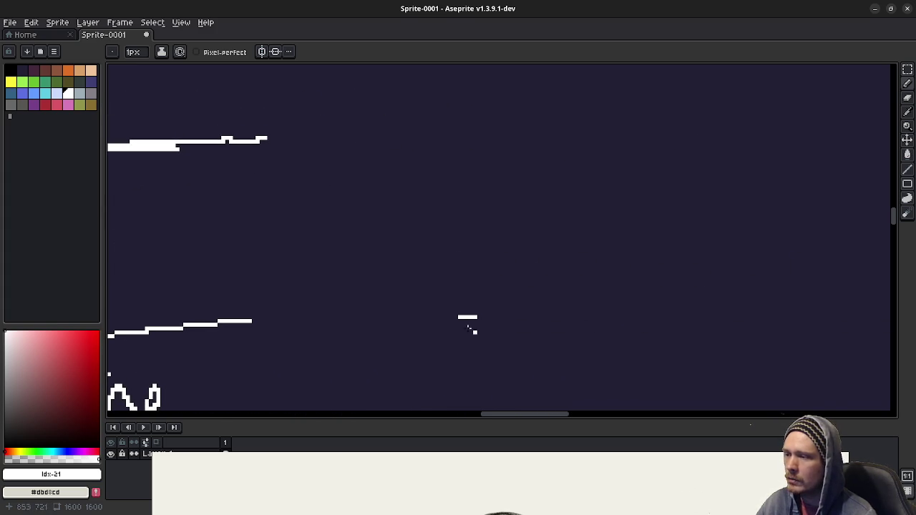
left_click_drag(458, 320, 785, 321)
left_click_drag(662, 311, 556, 367)
mouse_move(353, 330)
left_mouse_down()
mouse_move(362, 335)
mouse_move(410, 248)
mouse_move(445, 112)
left_mouse_up()
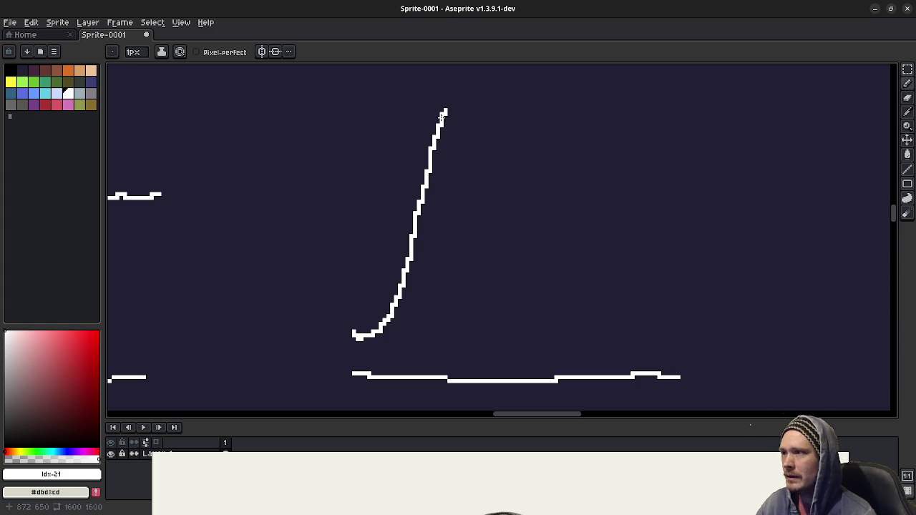
Step: Bend the rising curve over a rounded peak, discarding the full descending arch
left_click_drag(442, 116, 467, 98)
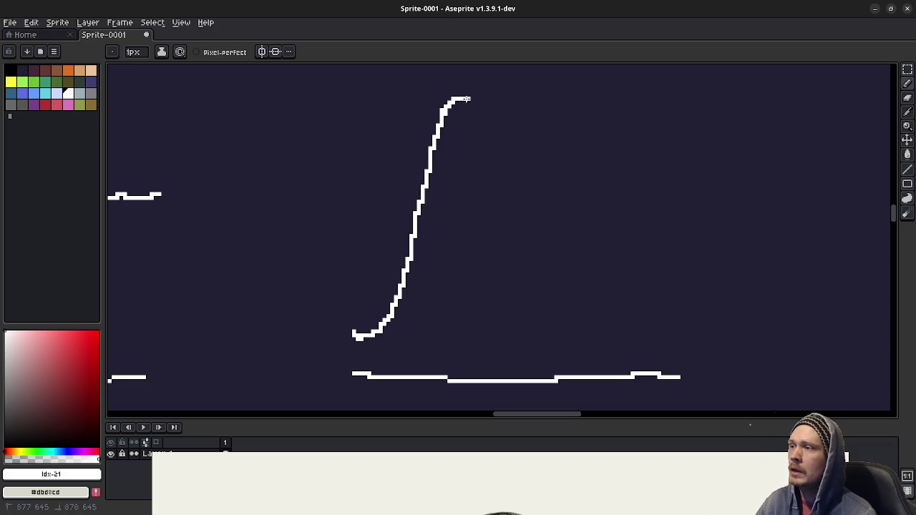
left_click_drag(458, 98, 474, 108)
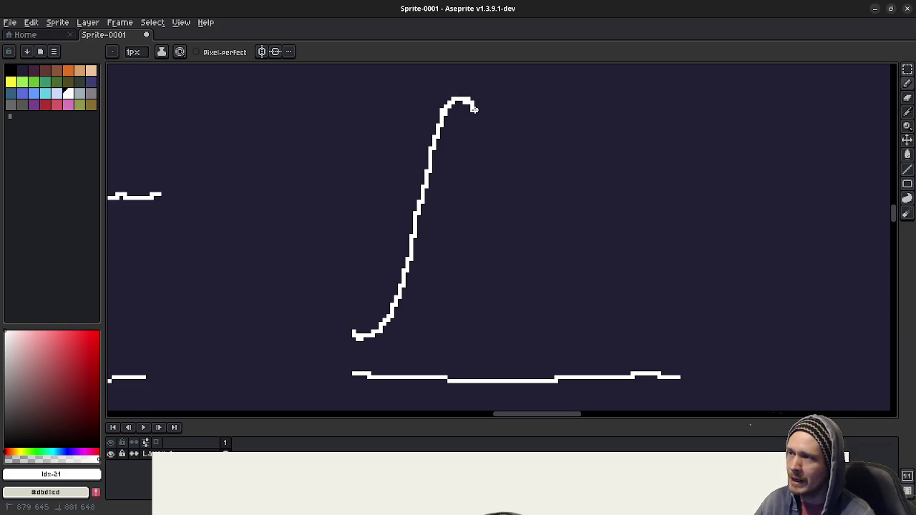
left_click_drag(474, 109, 484, 117)
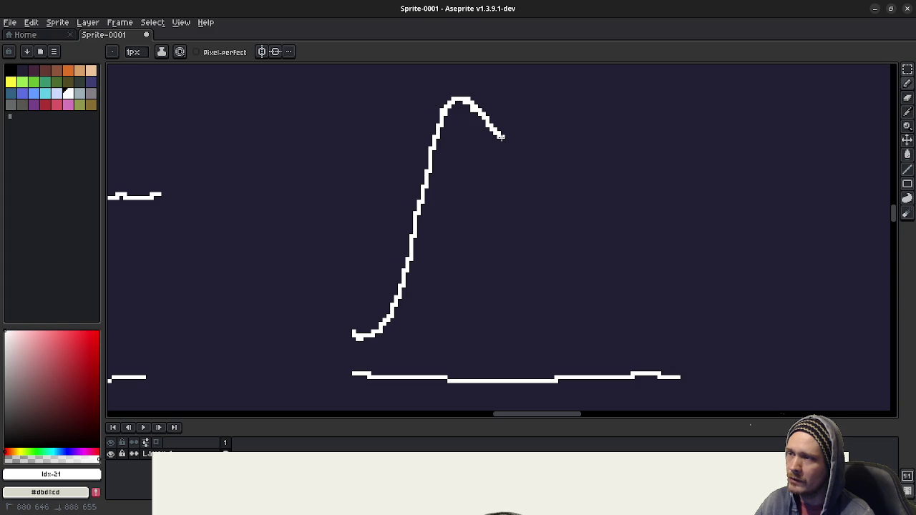
left_click_drag(475, 112, 546, 353)
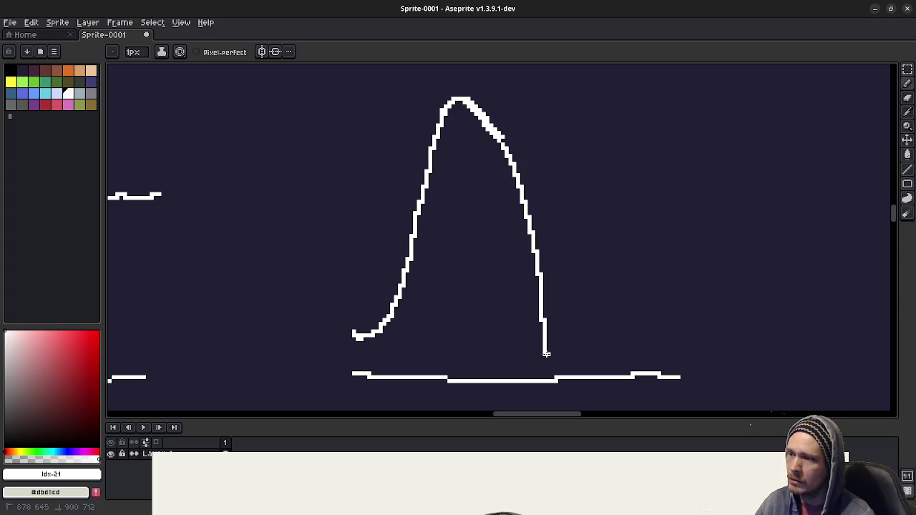
key("ctrl+z")
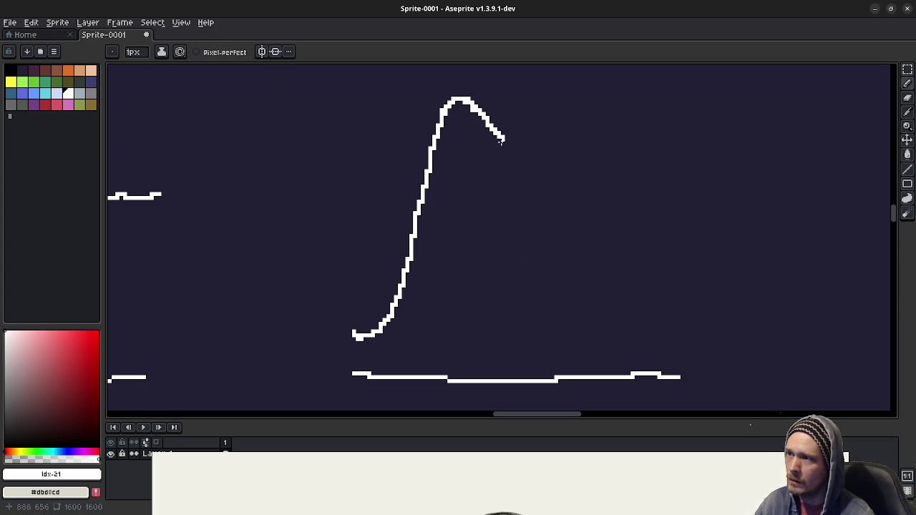
Step: Draw a level settling line to the right and a second line sloping down from the peak
left_click_drag(500, 136, 775, 139)
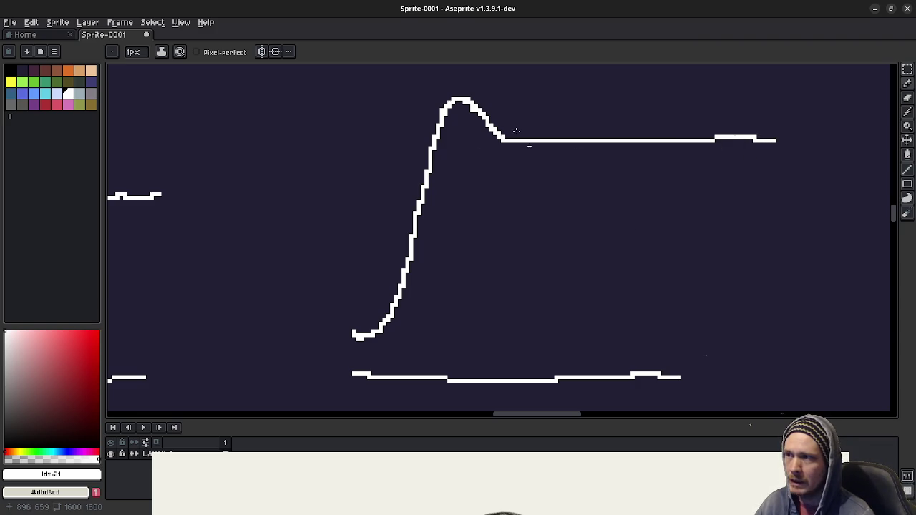
mouse_move(510, 141)
left_mouse_down()
mouse_move(737, 243)
mouse_move(809, 179)
left_mouse_up()
scroll(598, 225, "right", 1)
Step: Try straight and wavy settling tails after the peak, undoing each attempt
scroll(546, 221, "right", 3)
key("ctrl+z")
key("ctrl+z")
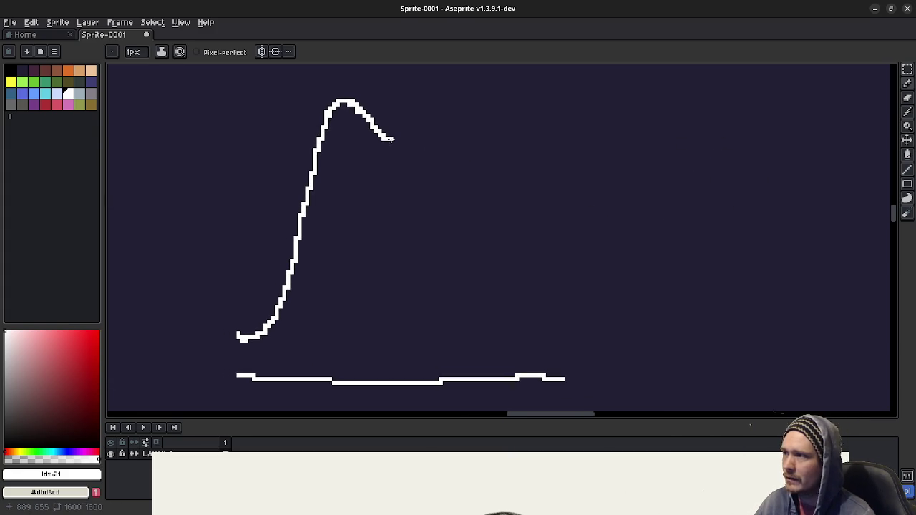
left_click_drag(386, 139, 640, 140)
key("ctrl+z")
mouse_move(382, 137)
left_mouse_down()
mouse_move(422, 165)
mouse_move(473, 120)
mouse_move(537, 169)
mouse_move(575, 185)
mouse_move(611, 139)
mouse_move(667, 111)
mouse_move(716, 157)
left_mouse_up()
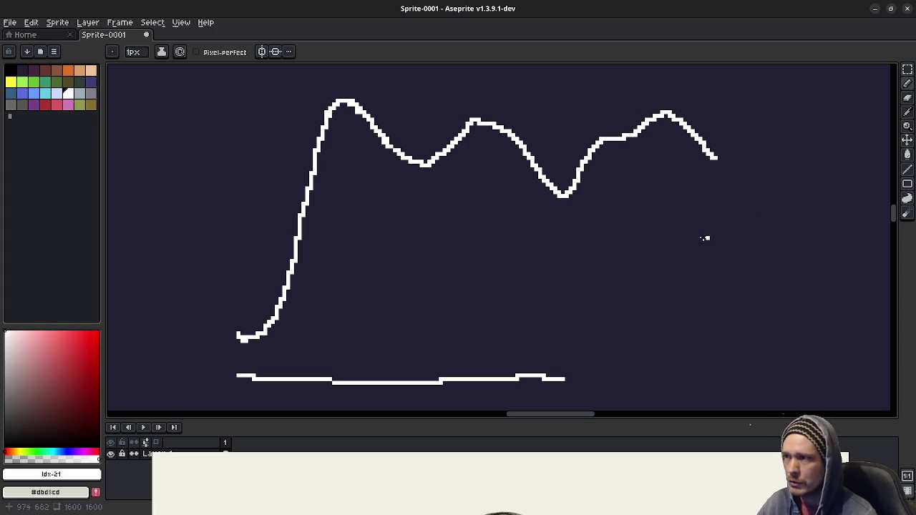
key("ctrl+z")
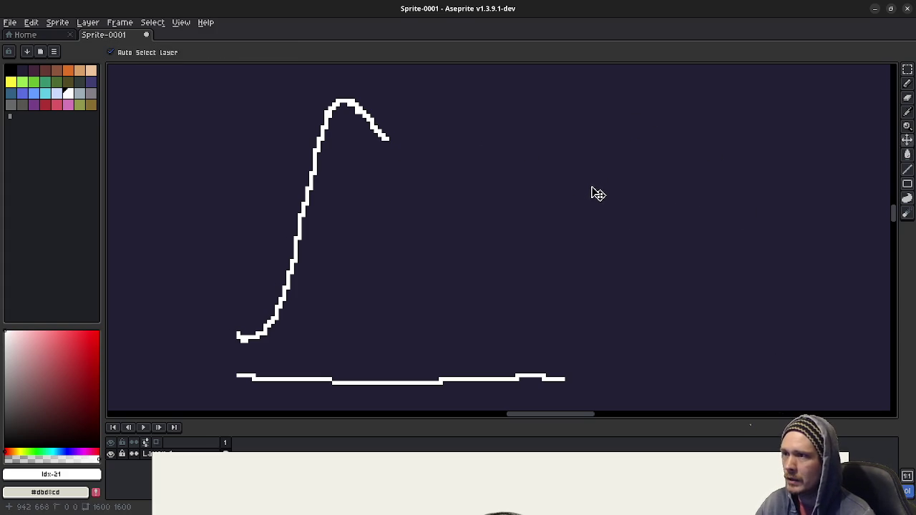
Step: Draw a level tail after the first hump and a short vertical marker through the dip
left_click_drag(386, 140, 674, 150)
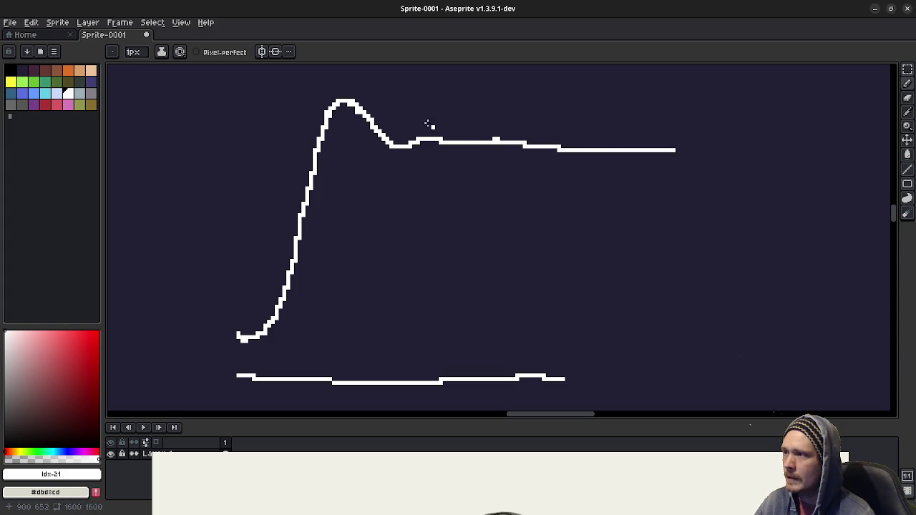
left_click_drag(394, 111, 402, 226)
key("ctrl+z")
left_click_drag(391, 103, 404, 171)
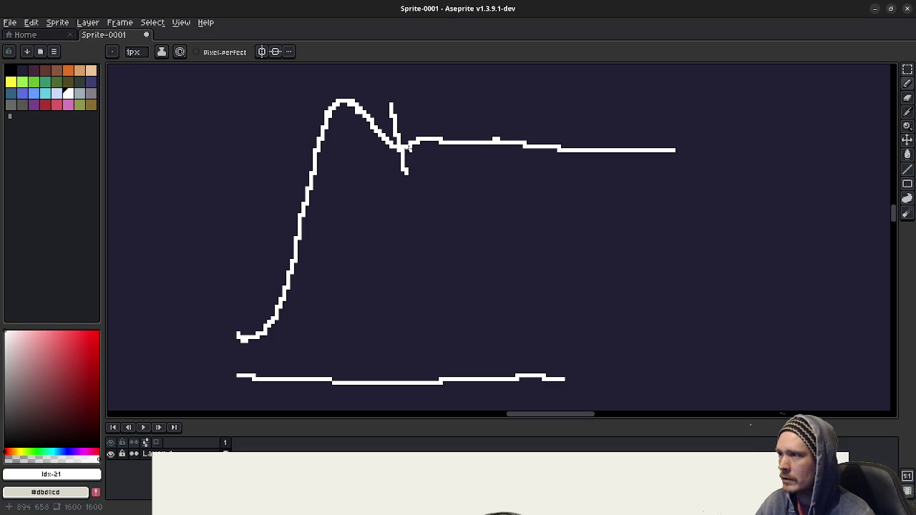
Step: Draw three tall vertical lines: left of the curve, through its crossing, and at the settling line's end
left_click_drag(405, 148, 676, 171)
key("ctrl+z")
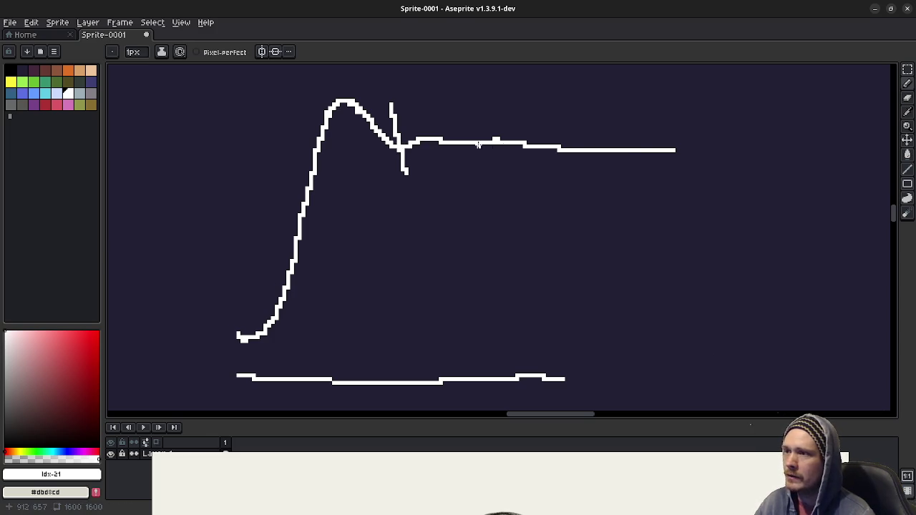
left_click_drag(676, 115, 680, 177)
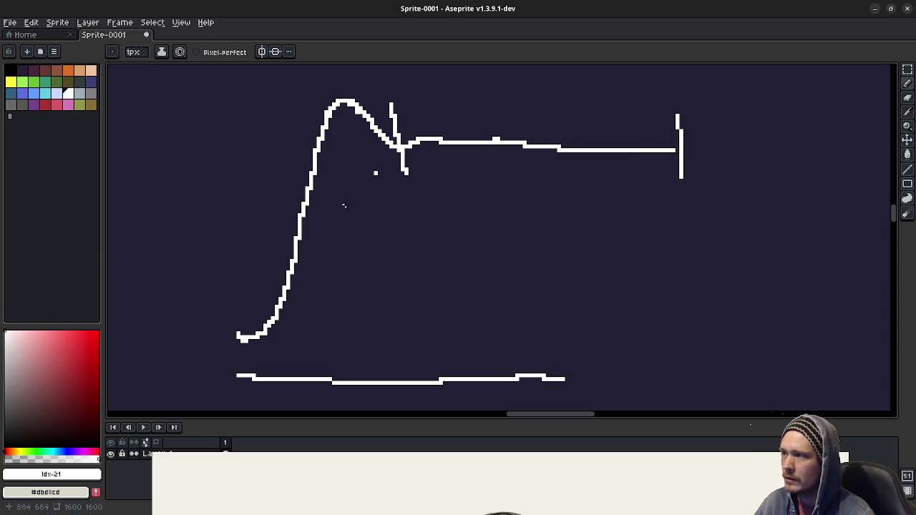
left_click_drag(226, 69, 242, 363)
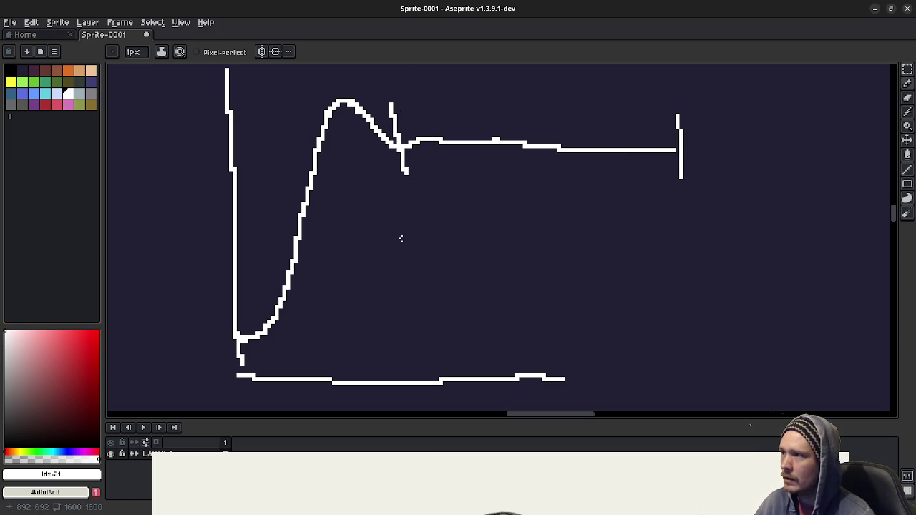
left_click_drag(391, 68, 395, 342)
left_click_drag(673, 75, 673, 338)
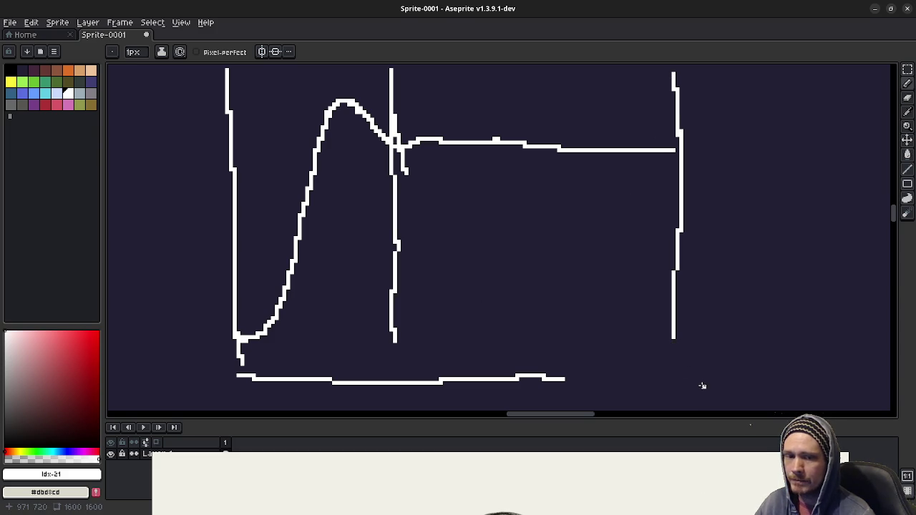
Step: Draw a double-headed arrow between the middle and right vertical lines
mouse_move(442, 180)
left_mouse_down()
mouse_move(658, 174)
mouse_move(631, 188)
left_mouse_up()
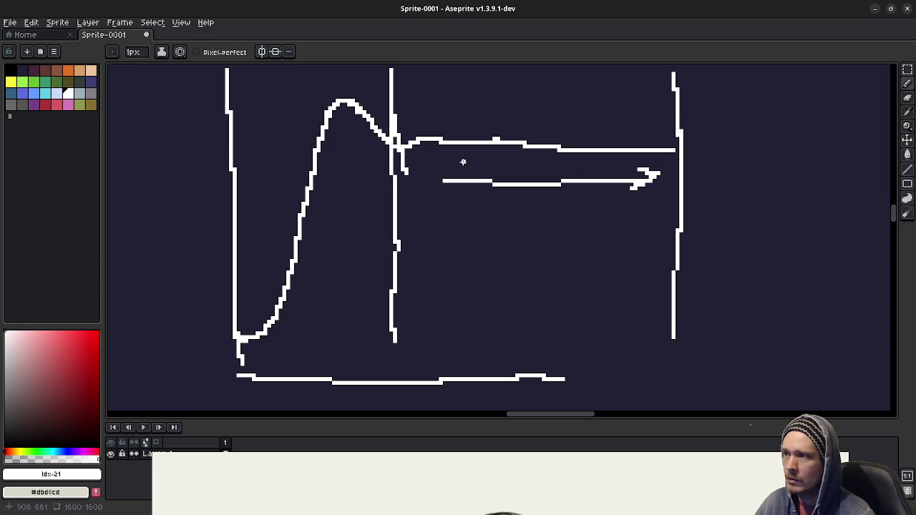
left_click_drag(464, 162, 450, 200)
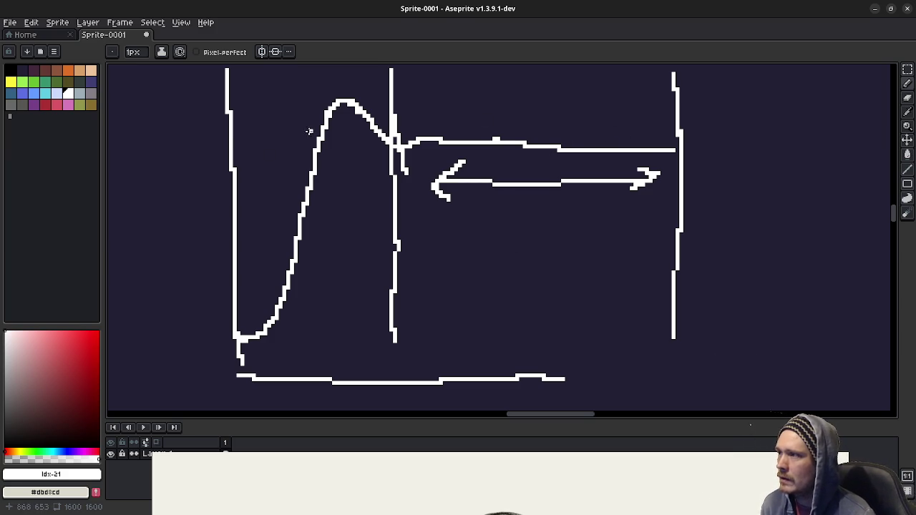
scroll(329, 200, "up", 3)
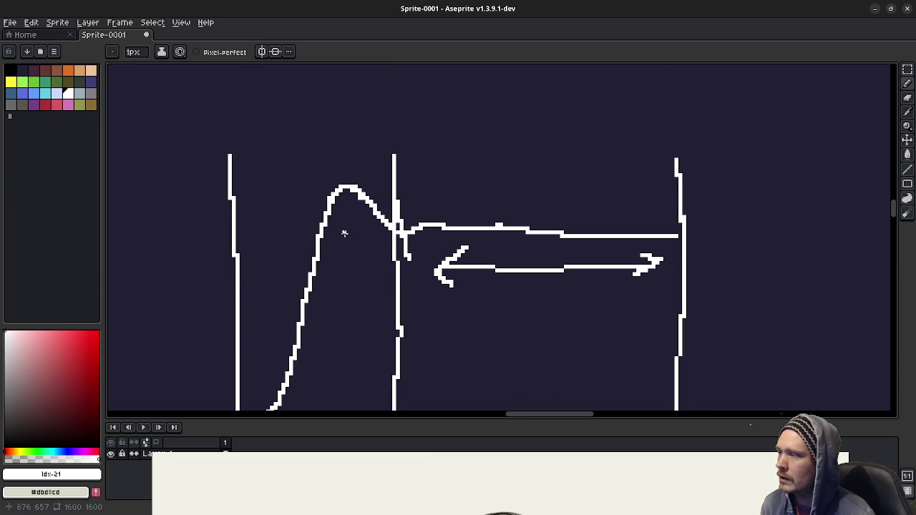
Step: Add a wavy line above the first curve and a second horizontal line above the settling line
mouse_move(244, 149)
left_mouse_down()
mouse_move(390, 136)
mouse_move(394, 159)
left_mouse_up()
scroll(501, 215, "down", 2)
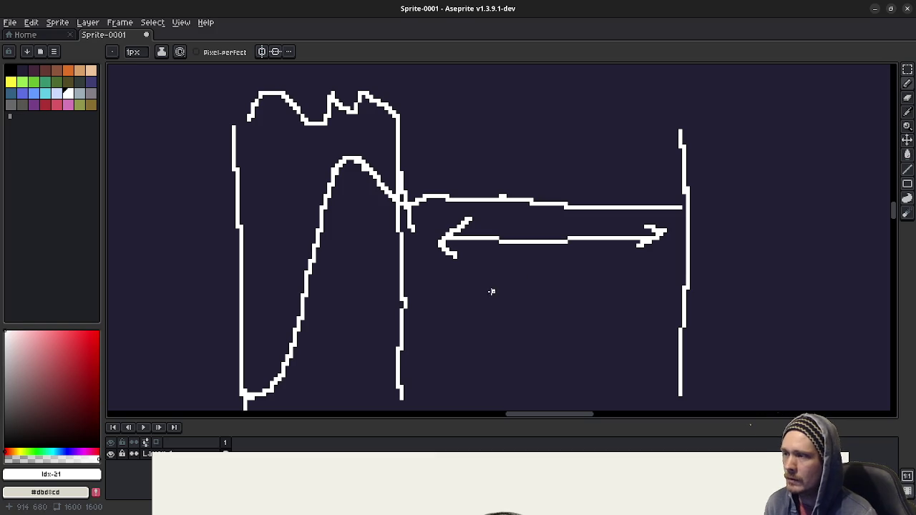
scroll(510, 282, "down", 3)
left_click_drag(398, 136, 646, 144)
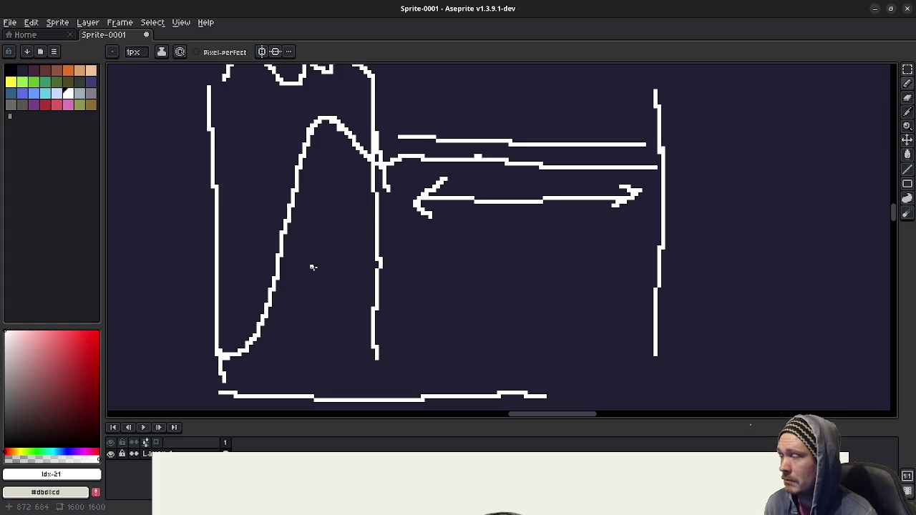
Step: Pan to another empty part of the canvas and add a short horizontal stroke
scroll(306, 266, "left", 5)
scroll(603, 243, "left", 5)
scroll(648, 217, "left", 5)
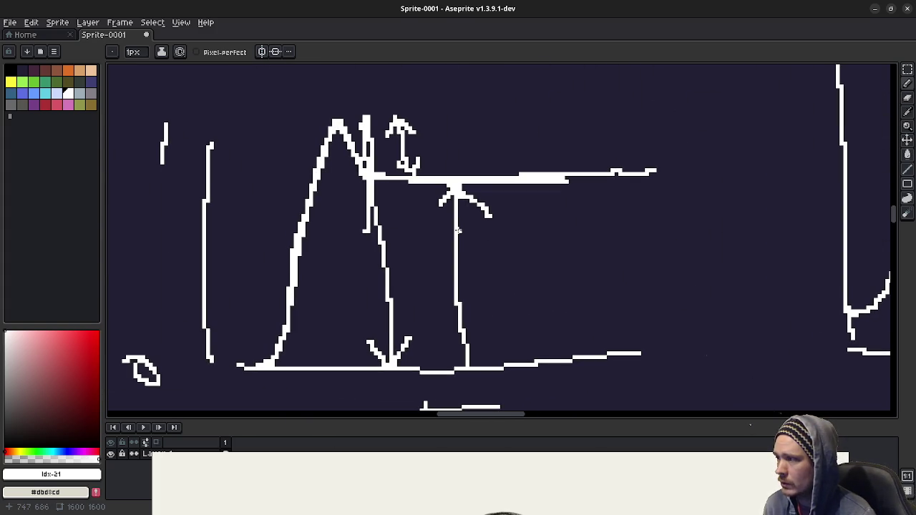
scroll(400, 229, "up", 3)
scroll(415, 208, "right", 5)
left_click_drag(439, 179, 588, 119)
scroll(558, 179, "up", 4)
scroll(558, 178, "right", 2)
scroll(487, 200, "up", 2)
mouse_move(429, 148)
left_mouse_down()
mouse_move(450, 154)
mouse_move(513, 318)
left_mouse_up()
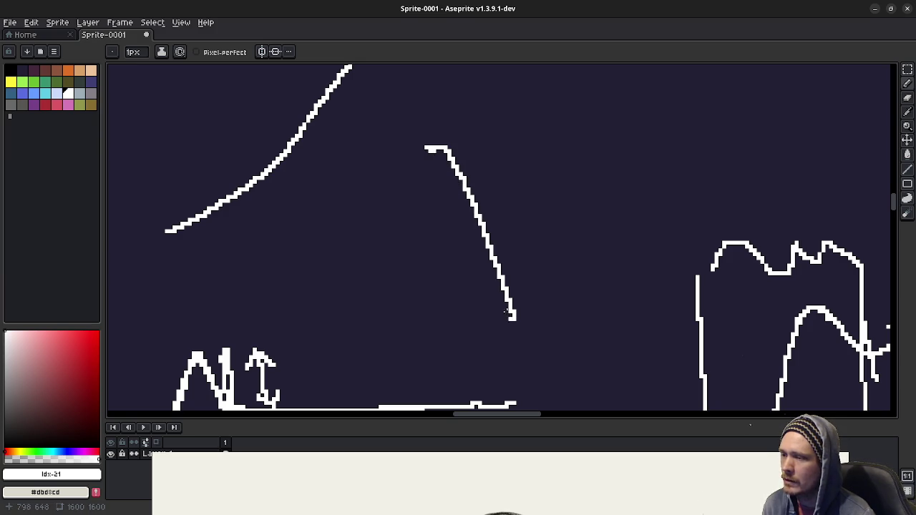
Step: Draw the flat base and steep rising curve of a new step response
scroll(514, 318, "down", 3)
scroll(516, 174, "down", 1)
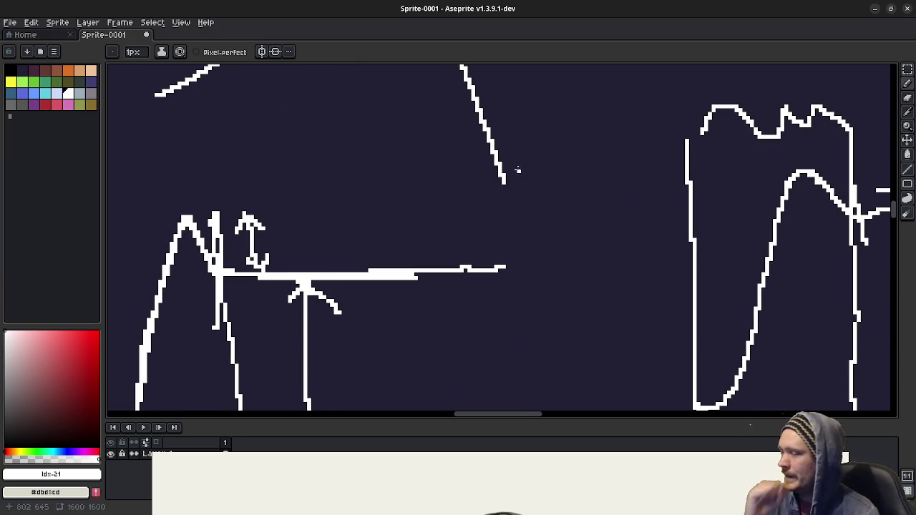
mouse_move(505, 184)
left_mouse_down()
mouse_move(481, 206)
mouse_move(456, 205)
mouse_move(352, 368)
left_mouse_up()
mouse_move(342, 299)
left_mouse_down()
mouse_move(364, 299)
mouse_move(414, 170)
left_mouse_up()
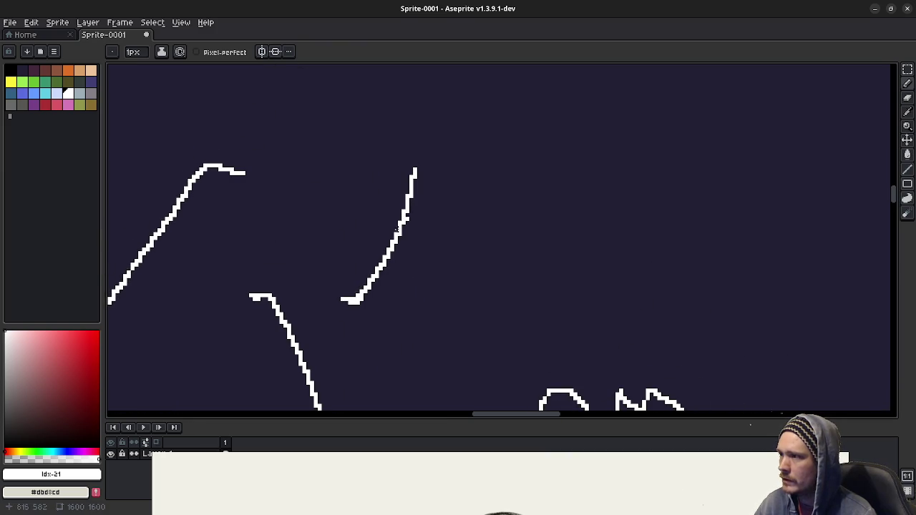
left_click_drag(403, 227, 437, 86)
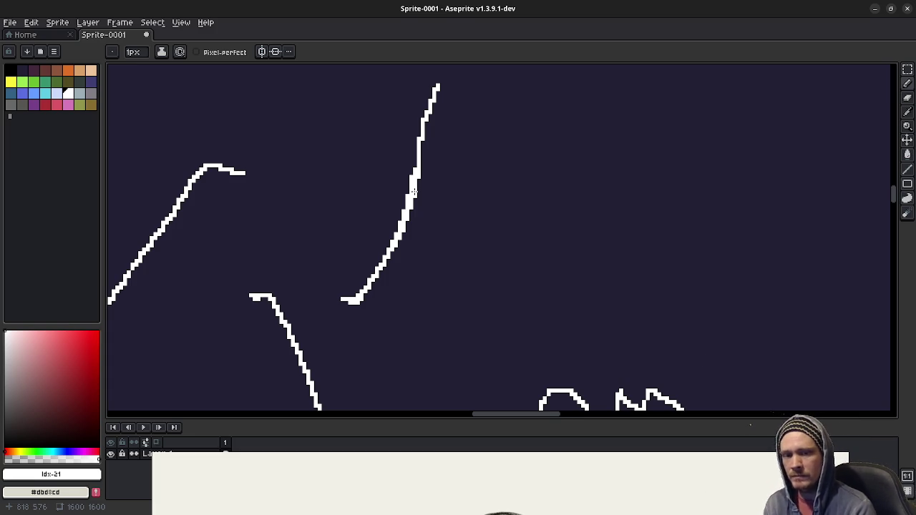
scroll(430, 194, "right", 5)
scroll(429, 193, "up", 2)
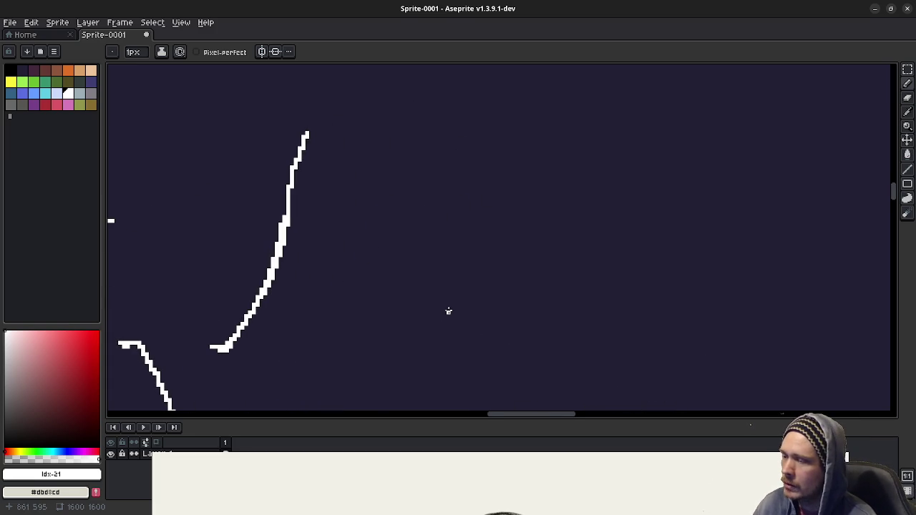
Step: Continue the new curve up through a small bump to a taller overshoot peak
scroll(453, 315, "right", 10)
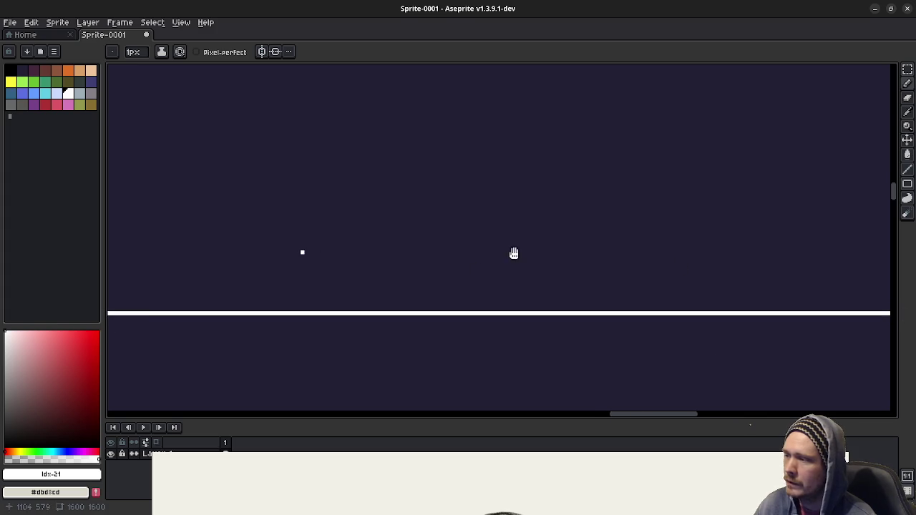
scroll(658, 214, "left", 5)
scroll(563, 226, "left", 5)
scroll(567, 228, "up", 2)
scroll(458, 243, "right", 2)
scroll(384, 257, "right", 2)
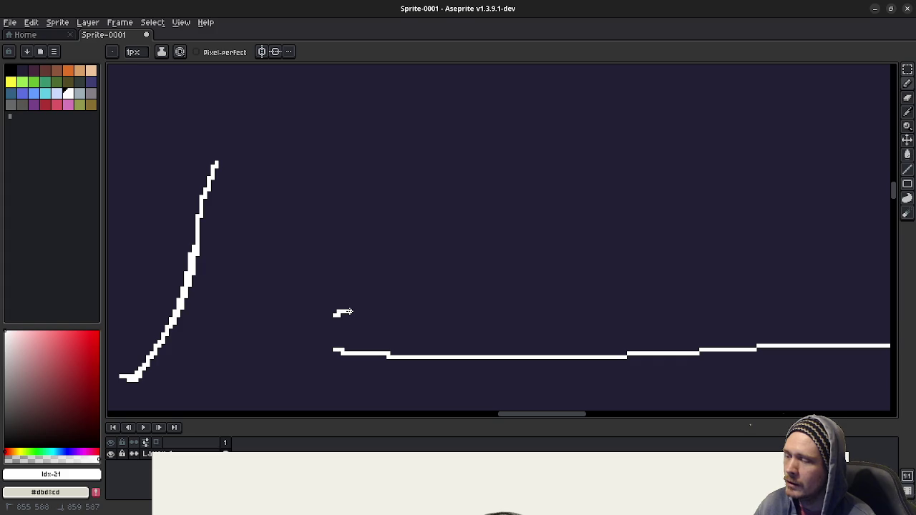
left_click_drag(355, 308, 360, 305)
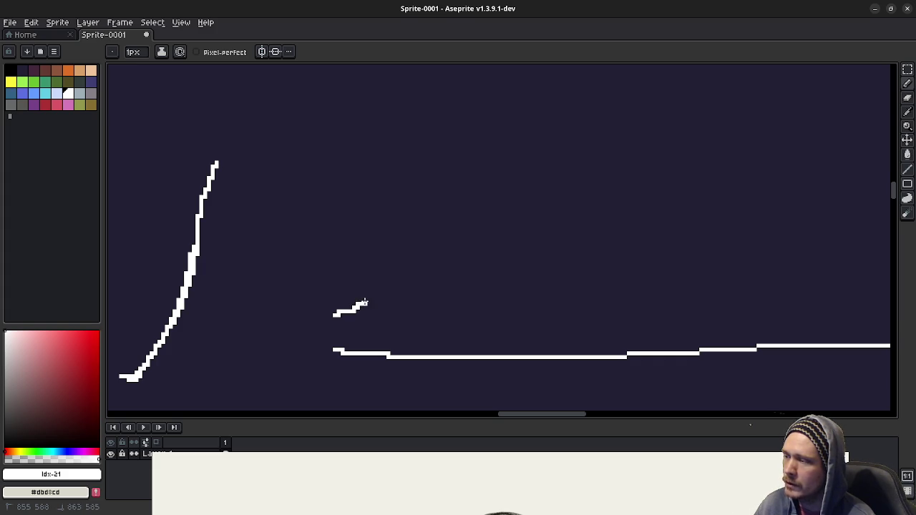
left_click_drag(370, 296, 379, 263)
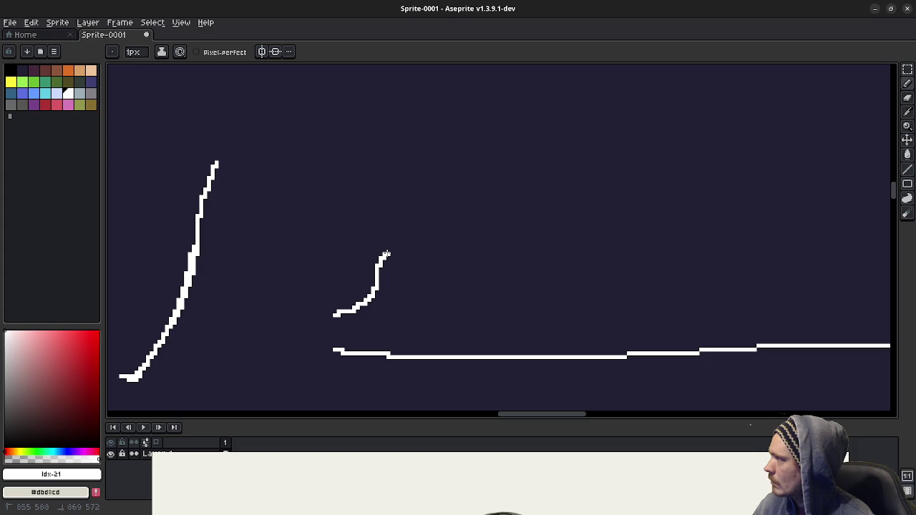
left_click_drag(387, 253, 405, 218)
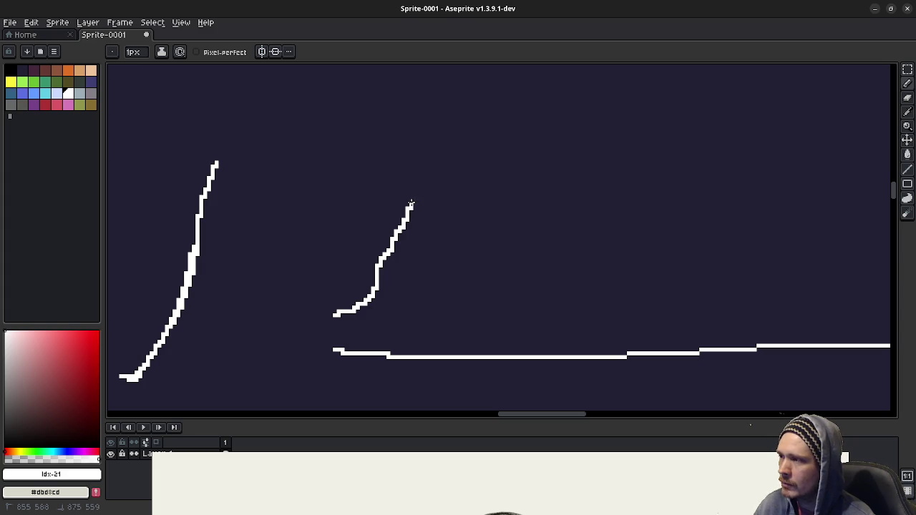
mouse_move(415, 195)
left_mouse_down()
mouse_move(429, 168)
mouse_move(448, 199)
left_mouse_up()
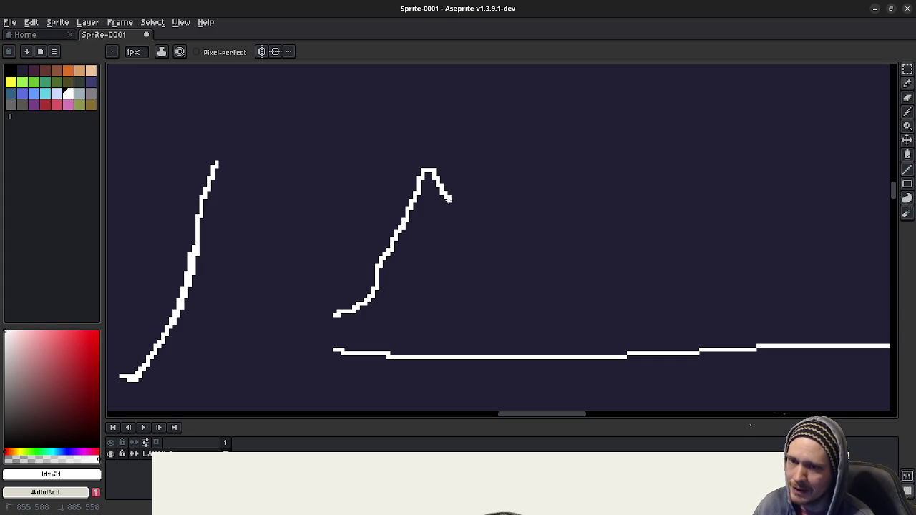
mouse_move(448, 199)
left_mouse_down()
mouse_move(477, 196)
mouse_move(445, 217)
left_mouse_up()
Step: Add a level plateau after the peak and a long line sloping down to the right
left_click_drag(482, 180, 481, 214)
key("ctrl+z")
key("ctrl+z")
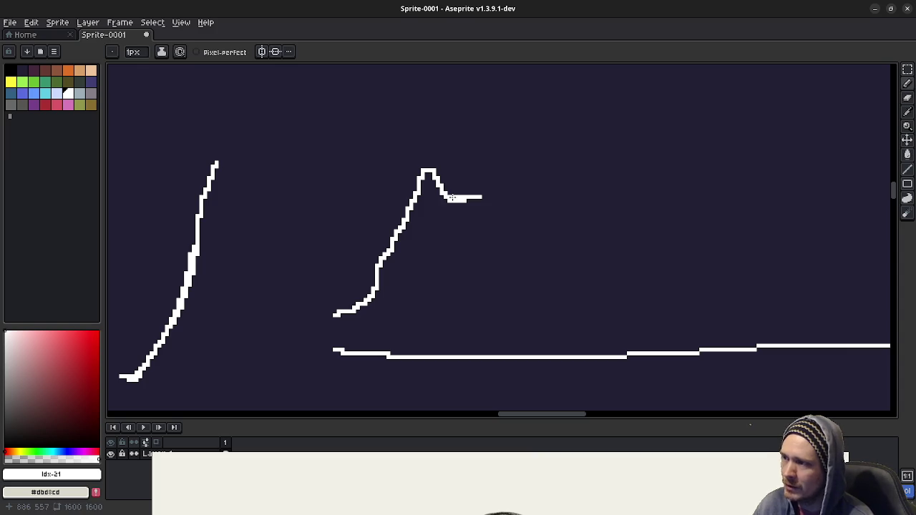
left_click_drag(462, 199, 487, 198)
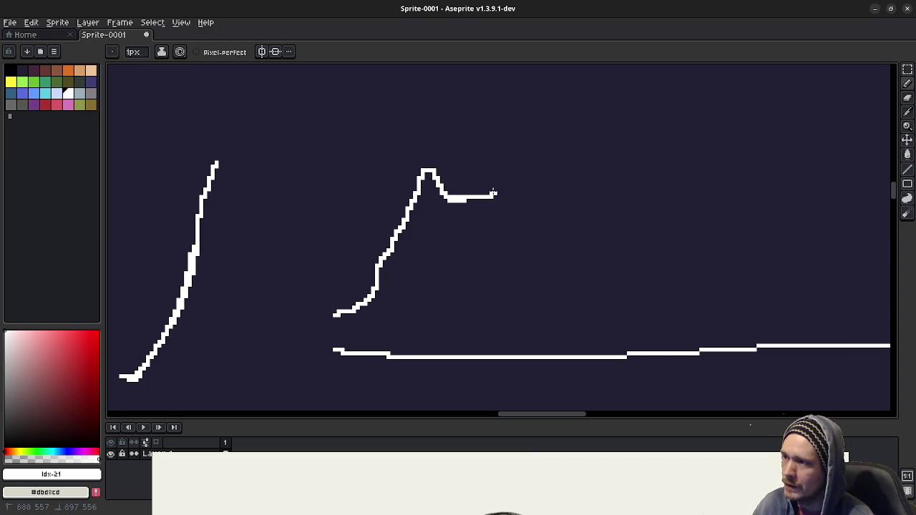
mouse_move(495, 189)
left_mouse_down()
mouse_move(512, 125)
mouse_move(458, 242)
mouse_move(449, 209)
mouse_move(456, 199)
mouse_move(481, 202)
mouse_move(498, 241)
mouse_move(593, 238)
mouse_move(644, 265)
mouse_move(791, 403)
left_mouse_up()
left_click_drag(737, 327, 735, 277)
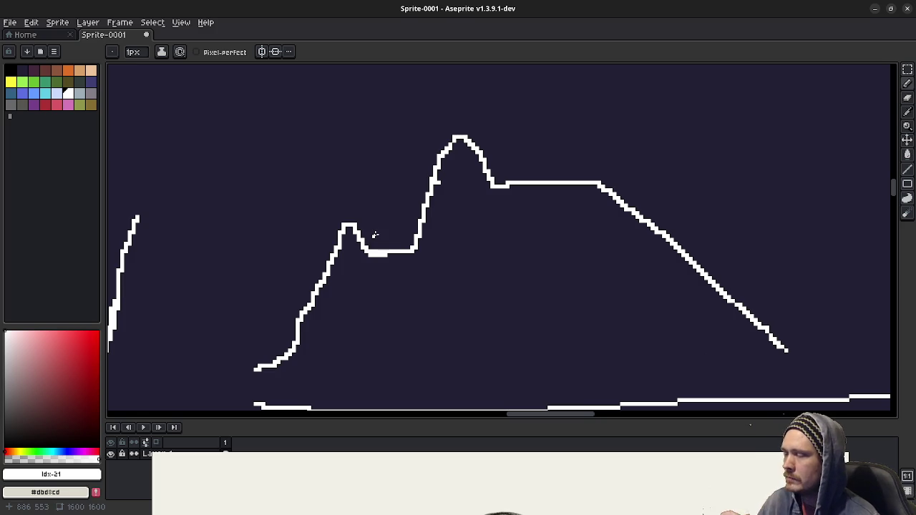
Step: Try several arrow strokes beneath the first dip, undoing each misdrawn one
left_click_drag(368, 224, 360, 287)
key("ctrl+z")
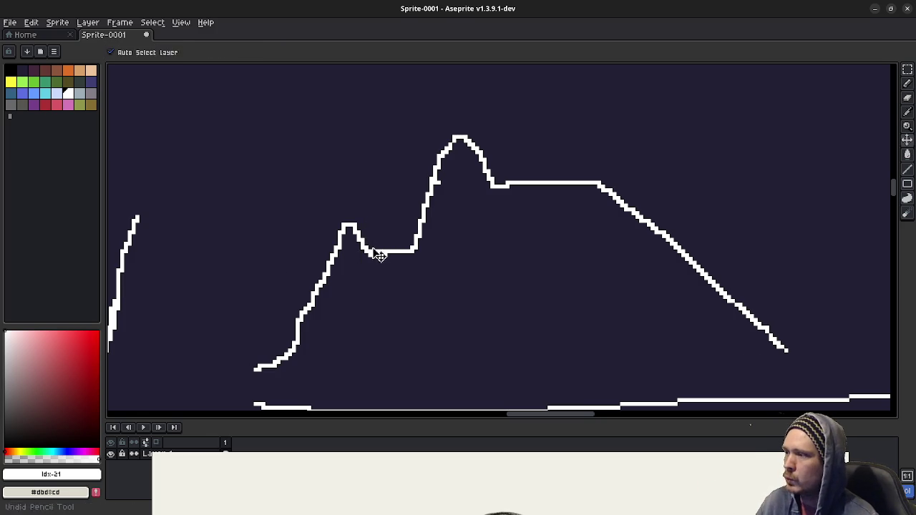
mouse_move(371, 218)
left_mouse_down()
mouse_move(374, 275)
mouse_move(387, 279)
left_mouse_up()
key("ctrl+z")
key("ctrl+z")
mouse_move(370, 229)
left_mouse_down()
mouse_move(361, 285)
mouse_move(375, 243)
mouse_move(367, 266)
left_mouse_up()
key("ctrl+z")
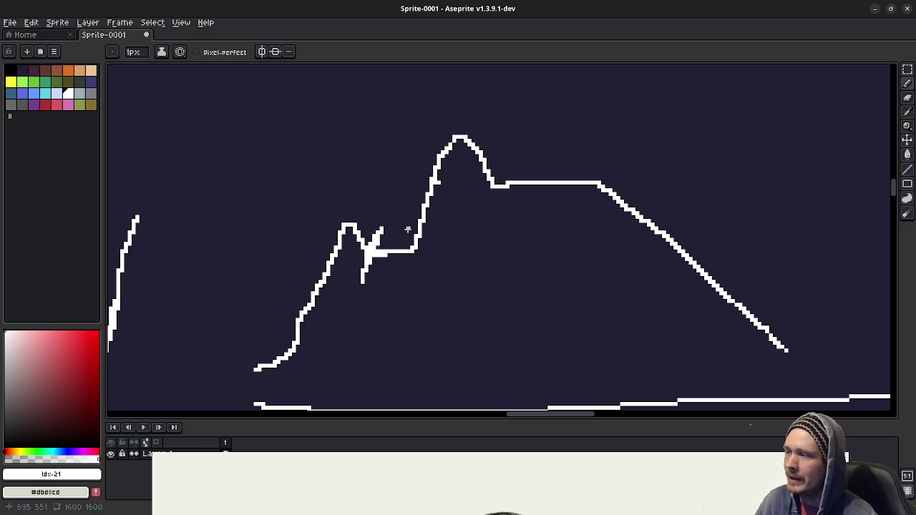
left_click_drag(405, 231, 422, 247)
key("ctrl+z")
key("v")
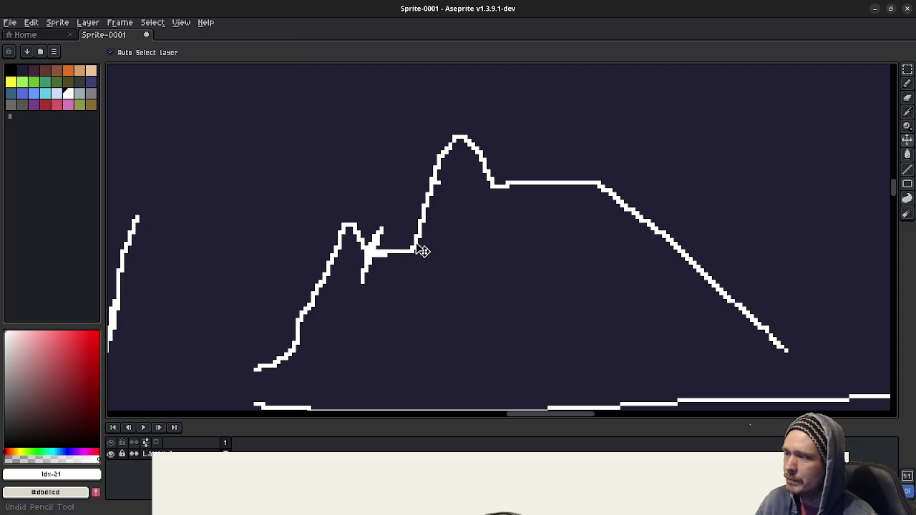
key("ctrl+z")
key("b")
left_click_drag(413, 249, 431, 288)
key("v")
key("ctrl+z")
key("b")
Step: Draw upward arrows under the first dip, the plateau's start and the second peak's shoulder
left_click_drag(363, 257, 345, 350)
mouse_move(357, 259)
left_mouse_down()
mouse_move(348, 280)
mouse_move(364, 263)
left_mouse_up()
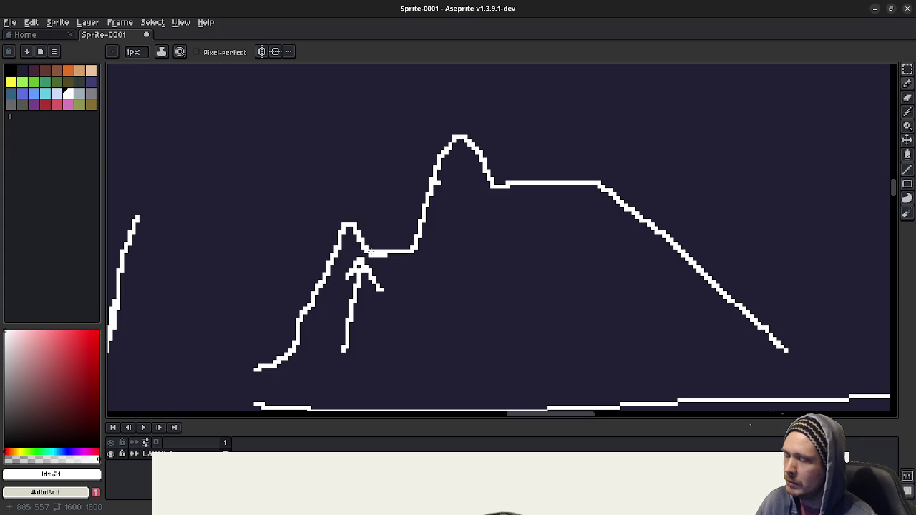
left_click_drag(422, 262, 465, 339)
mouse_move(414, 279)
left_mouse_down()
mouse_move(422, 261)
mouse_move(443, 266)
left_mouse_up()
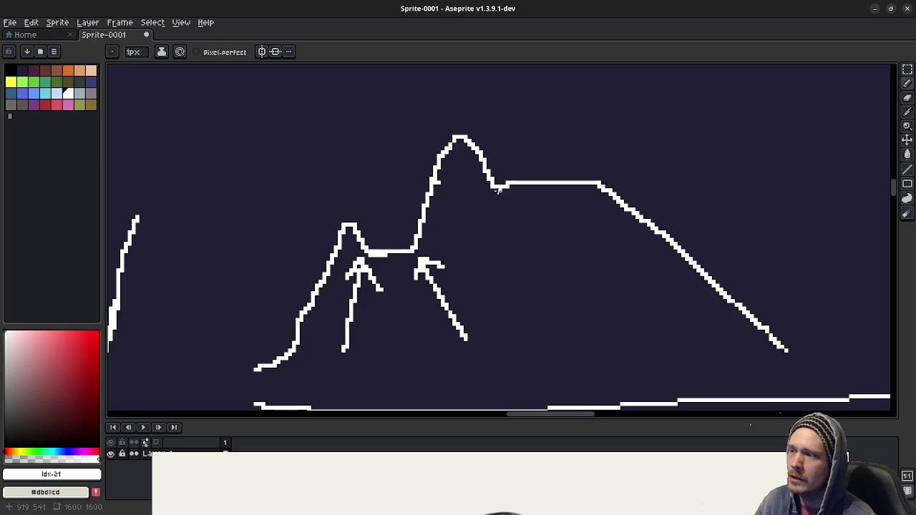
left_click_drag(492, 190, 492, 282)
mouse_move(488, 190)
left_mouse_down()
mouse_move(476, 217)
mouse_move(505, 210)
left_mouse_up()
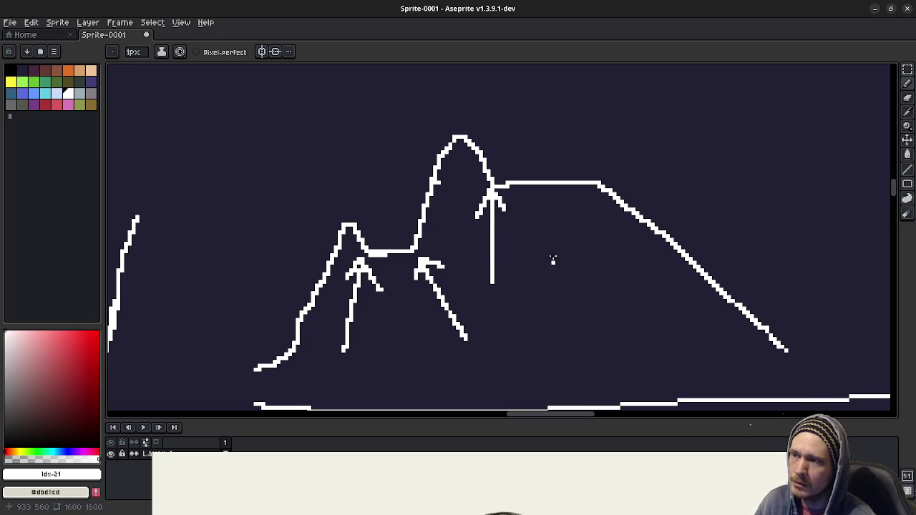
Step: Add a curved line rising from the arrow junction
scroll(533, 260, "up", 1)
scroll(501, 272, "up", 2)
mouse_move(468, 276)
left_mouse_down()
mouse_move(528, 265)
mouse_move(565, 118)
left_mouse_up()
scroll(499, 292, "down", 3)
scroll(498, 292, "down", 2)
scroll(578, 272, "down", 2)
scroll(578, 272, "up", 2)
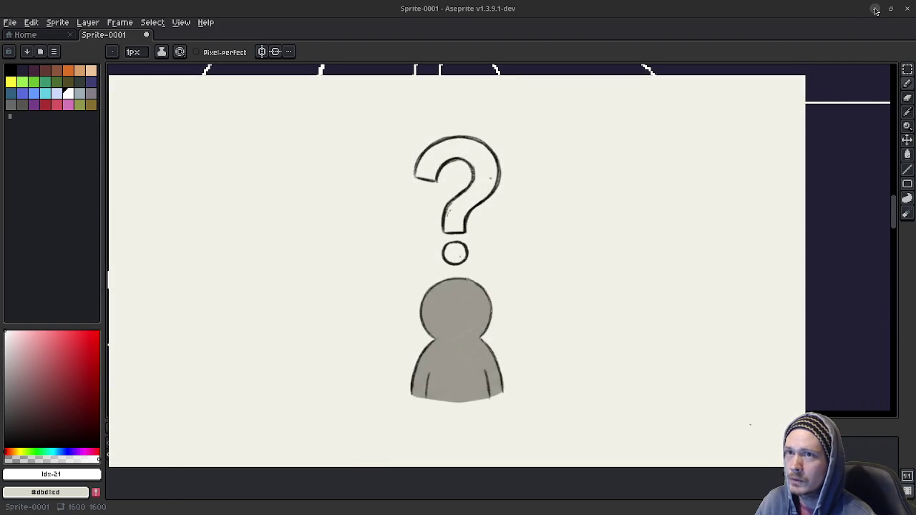
Step: Minimize Aseprite, resume the floating video, switch to stream_notes.txt and move the video to the bottom
left_click(875, 10)
left_click(456, 452)
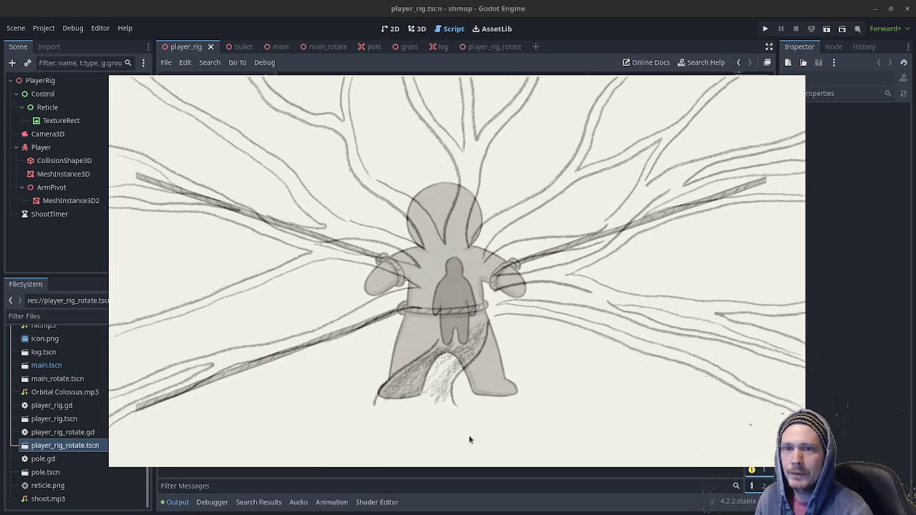
key("super")
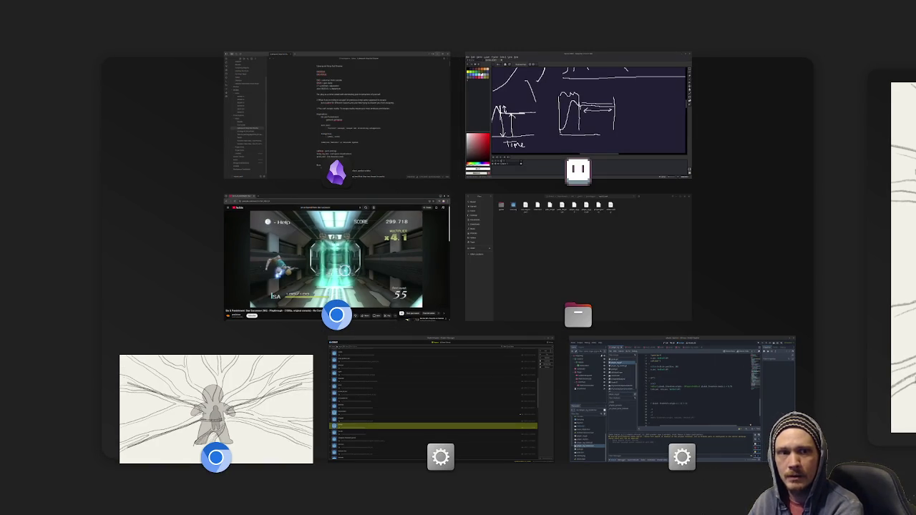
key("super")
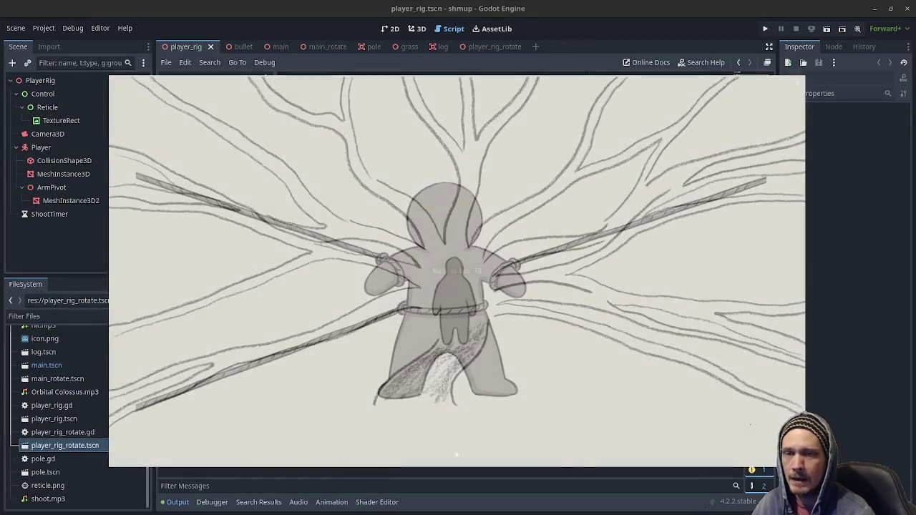
key("alt+Tab")
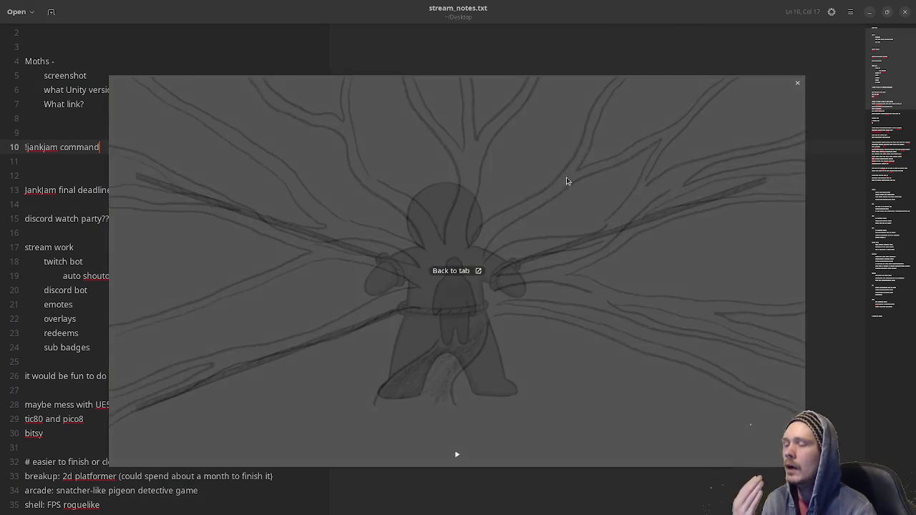
left_click_drag(566, 179, 608, 456)
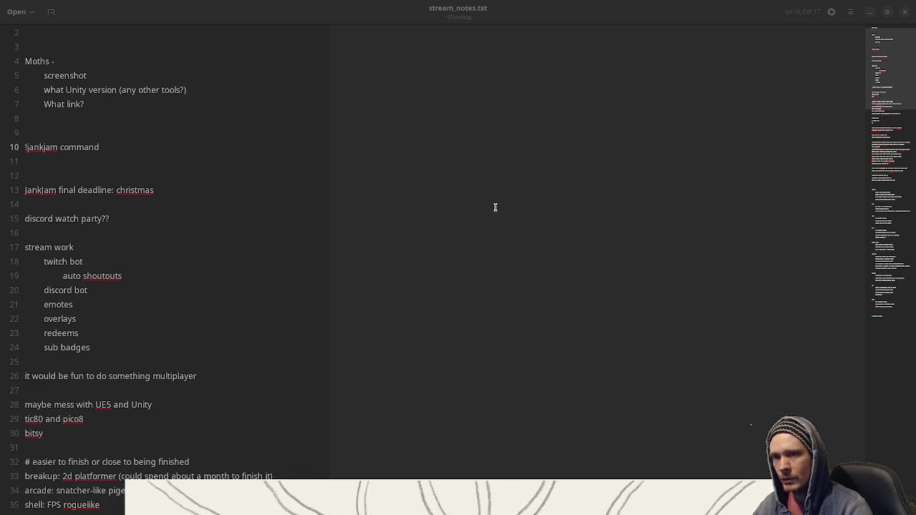
Step: Scroll stream_notes.txt, select the 4X strategy and FPS roguelike lines, then minimize it
scroll(494, 207, "down", 1)
scroll(494, 207, "down", 3)
scroll(496, 211, "down", 3)
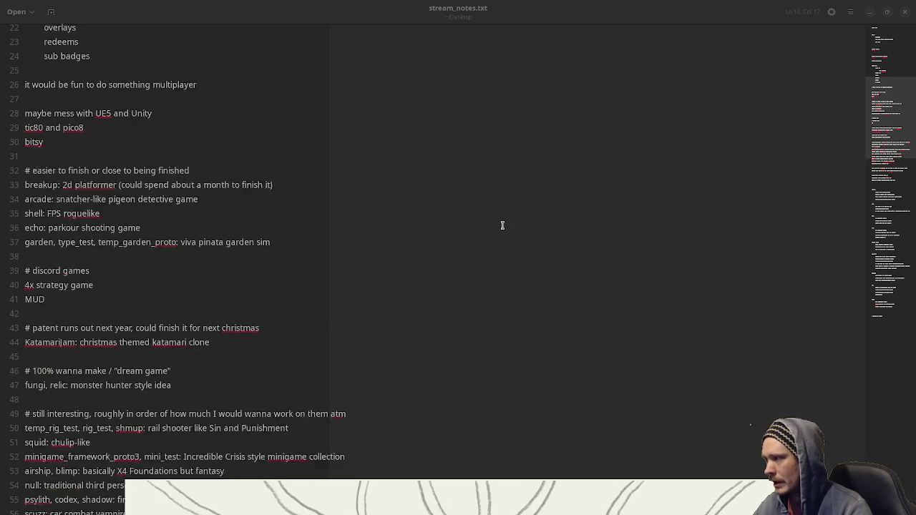
scroll(501, 221, "down", 2)
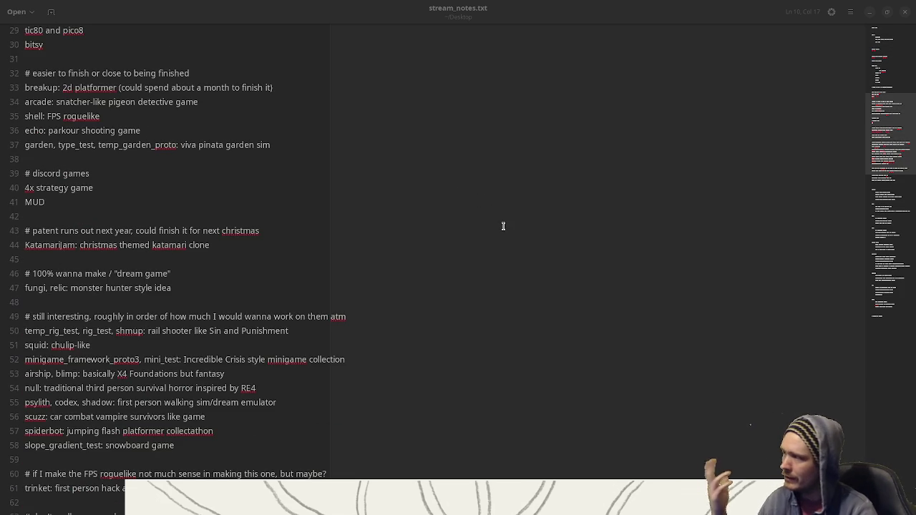
left_click_drag(93, 188, 29, 188)
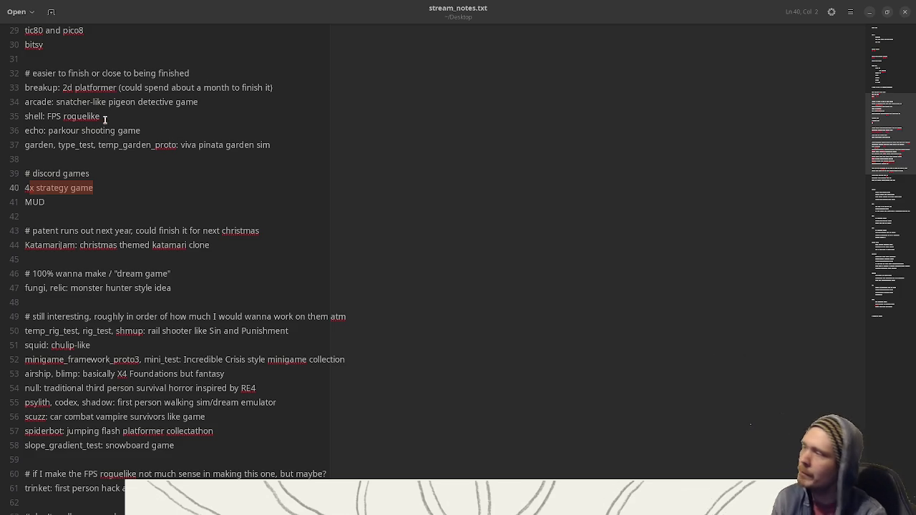
left_click_drag(100, 115, 25, 116)
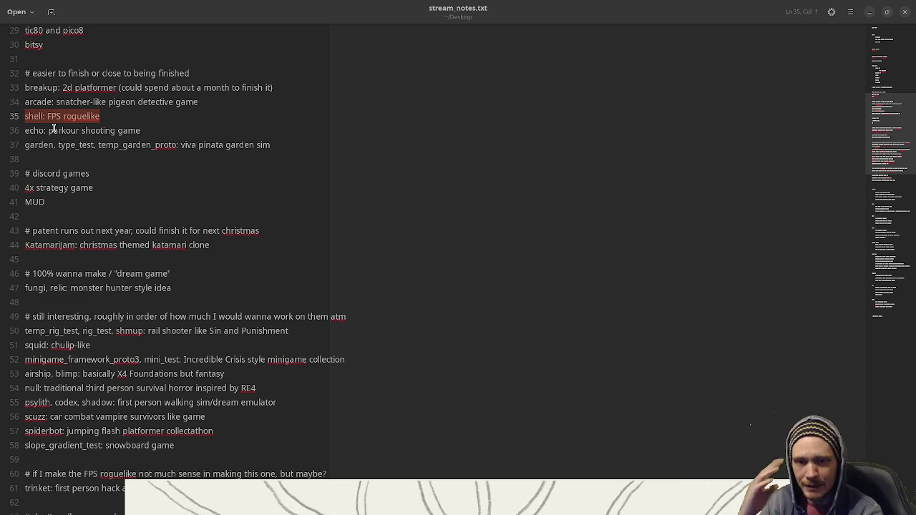
left_click(868, 12)
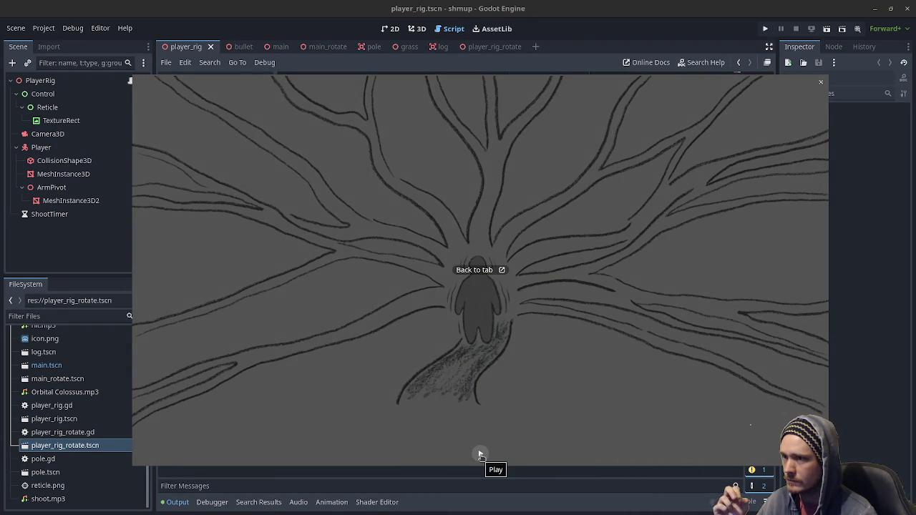
mouse_move(481, 455)
mouse_move(479, 270)
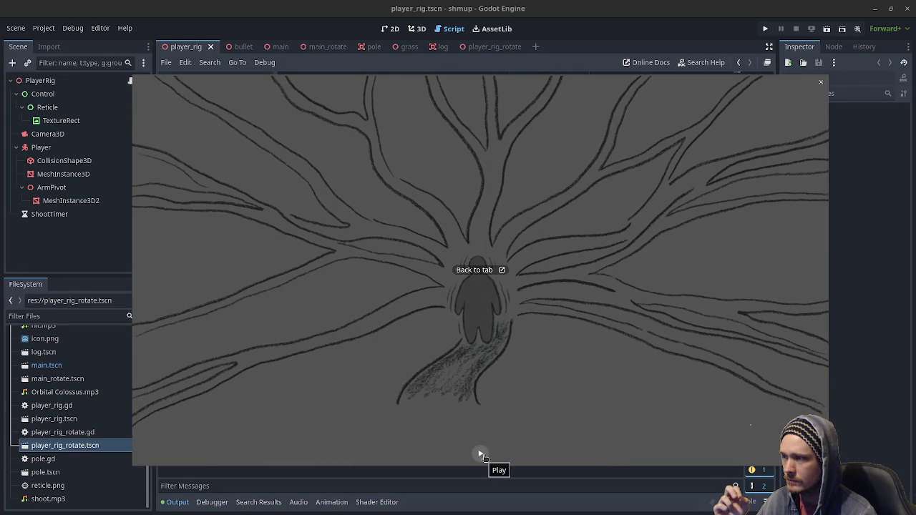
Step: Resume the floating sketch video so it plays to the 'Just by thinking about it' frame
left_click(483, 455)
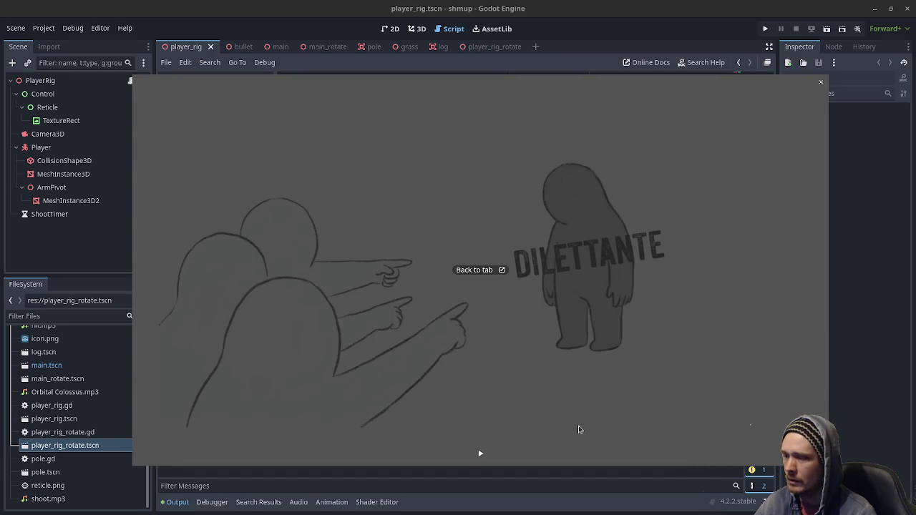
left_click(481, 455)
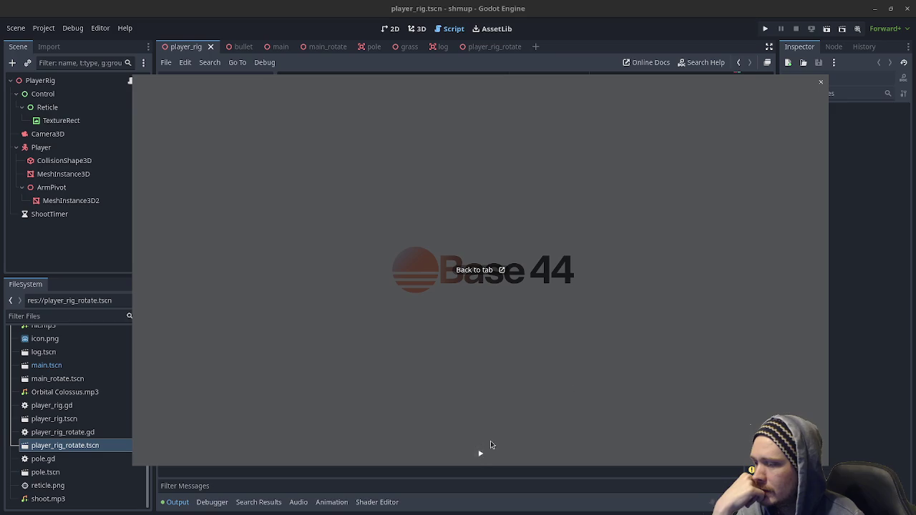
Step: Resume the paused floating sponsor video until the Base 44 logo frame appears
left_click(489, 446)
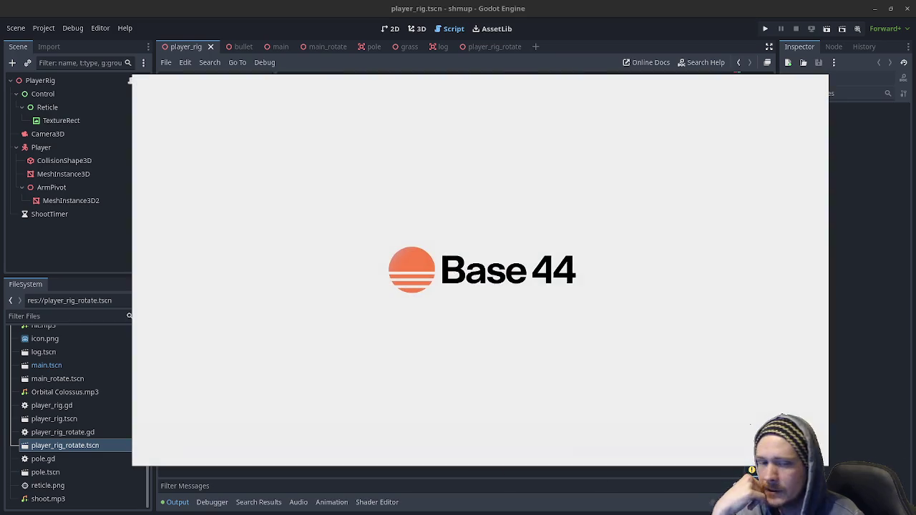